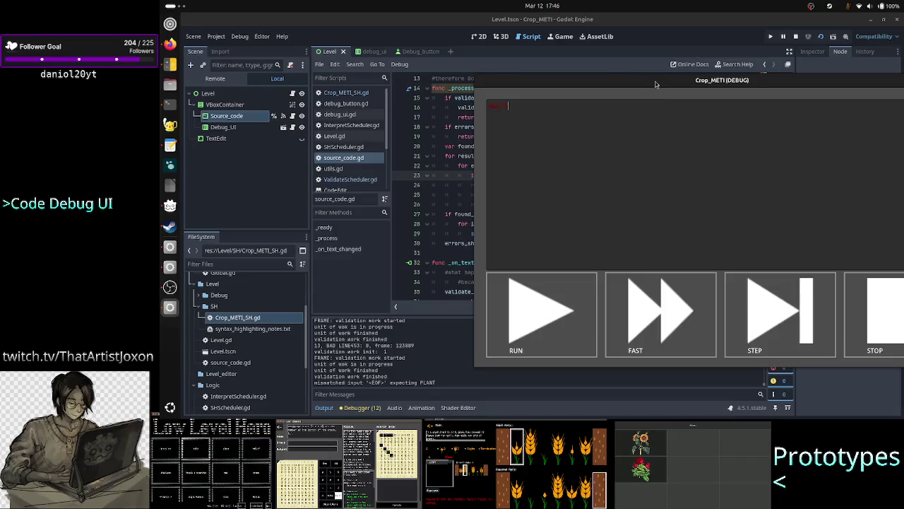
Step: Move the Crop_METI debug window aside and stop the running game
left_click_drag(651, 99, 703, 147)
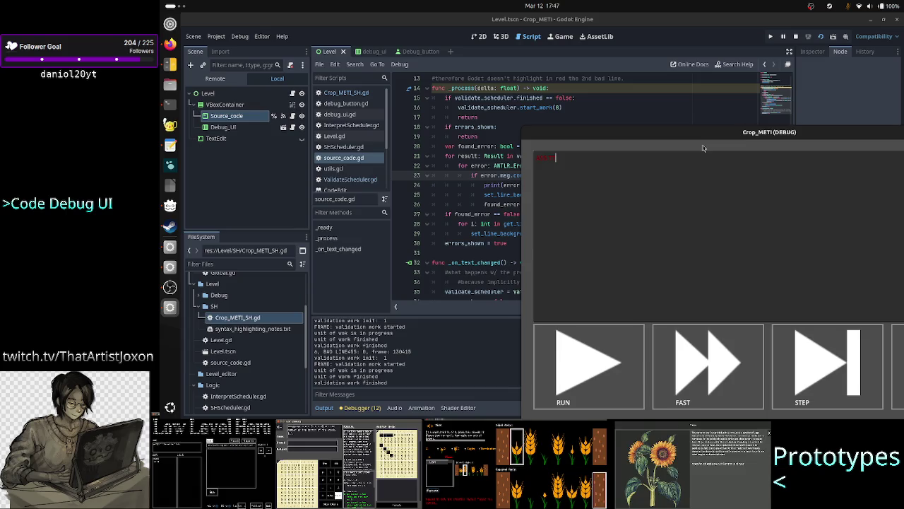
left_click_drag(688, 137, 648, 209)
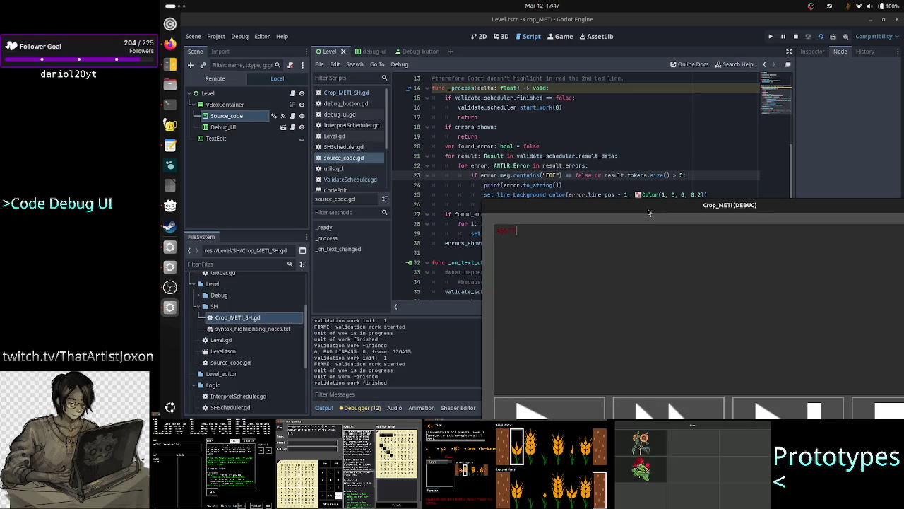
left_click(798, 38)
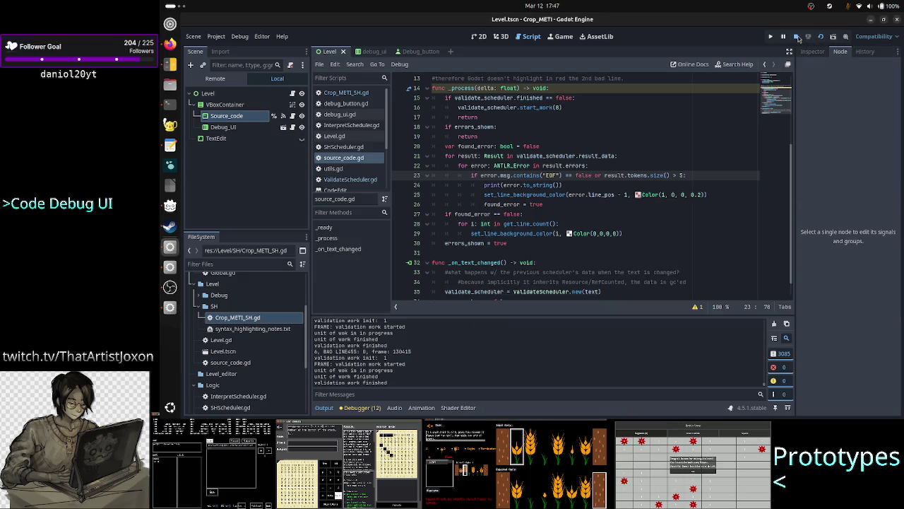
Step: Delete 'or result.tokens.size() > 5' and '== false' so line 23 reads if error.msg.contains("EOF"):
left_click(644, 184)
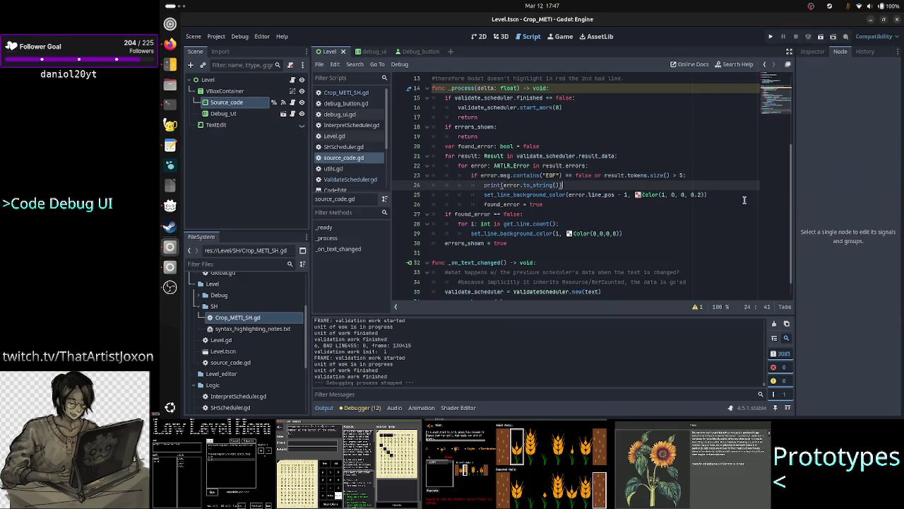
key("Up")
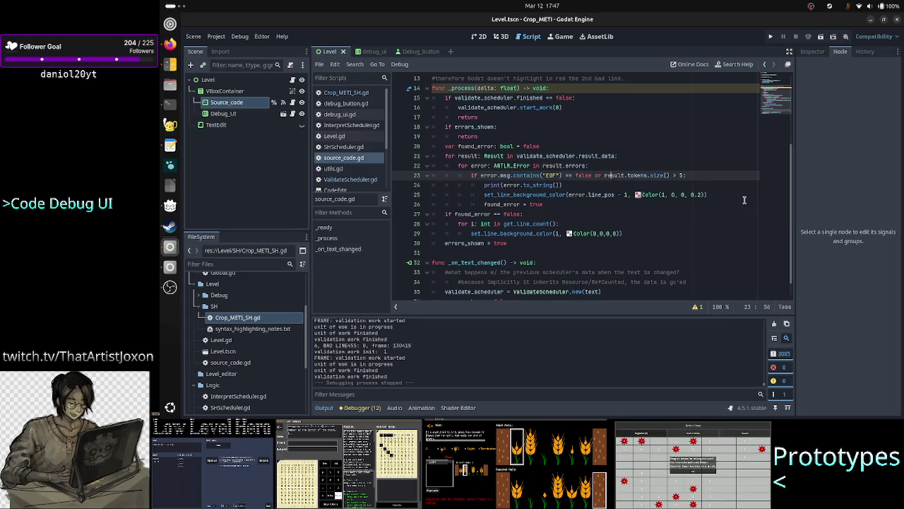
key("ctrl+Right")
key("ctrl+Right")
key("ctrl+Right")
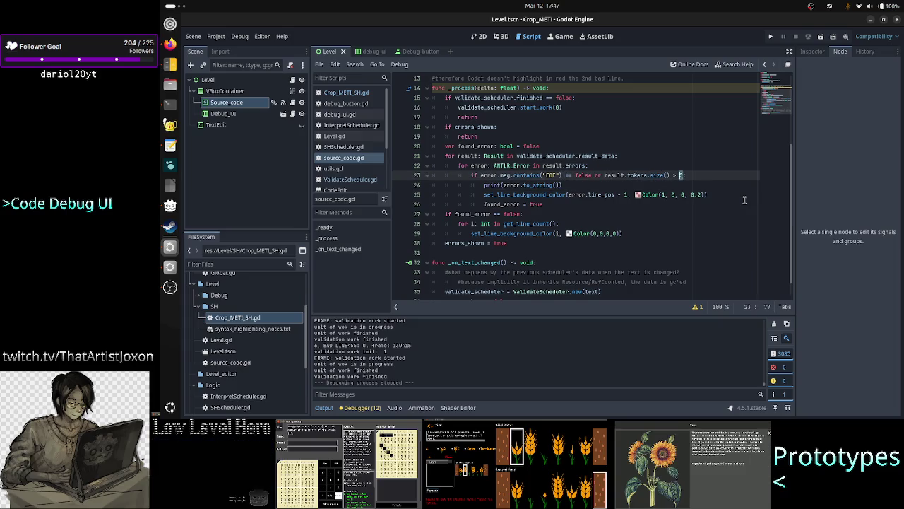
key("ctrl+shift+Left")
key("ctrl+shift+Left")
key("ctrl+shift+Left")
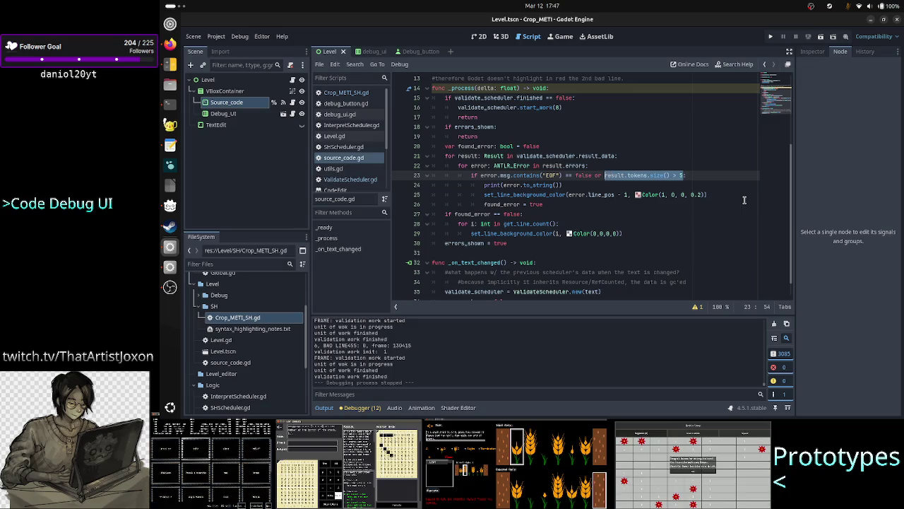
key("BackSpace")
key("BackSpace")
key("BackSpace")
key("BackSpace")
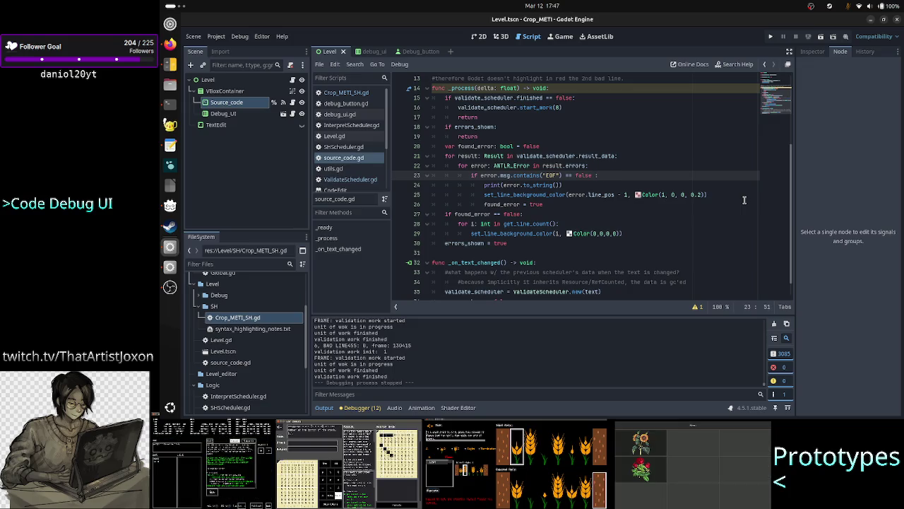
key("BackSpace")
key("BackSpace")
key("BackSpace")
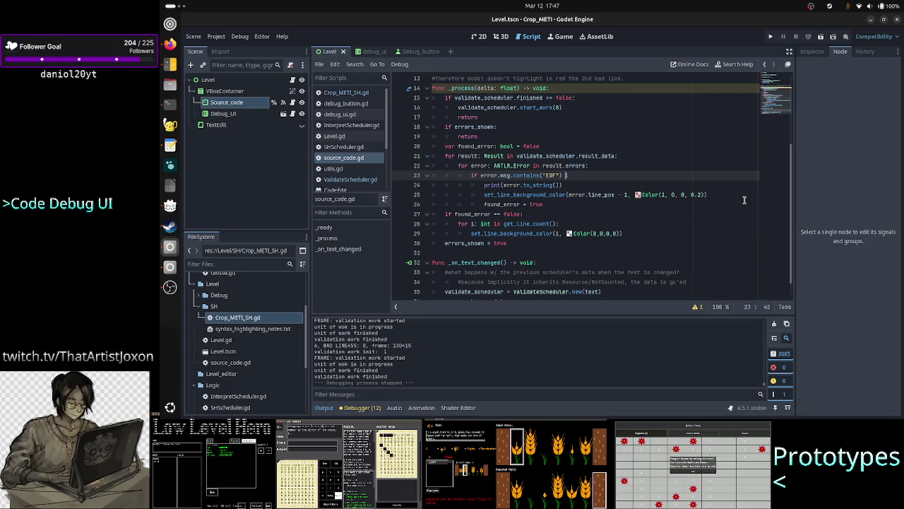
key("BackSpace")
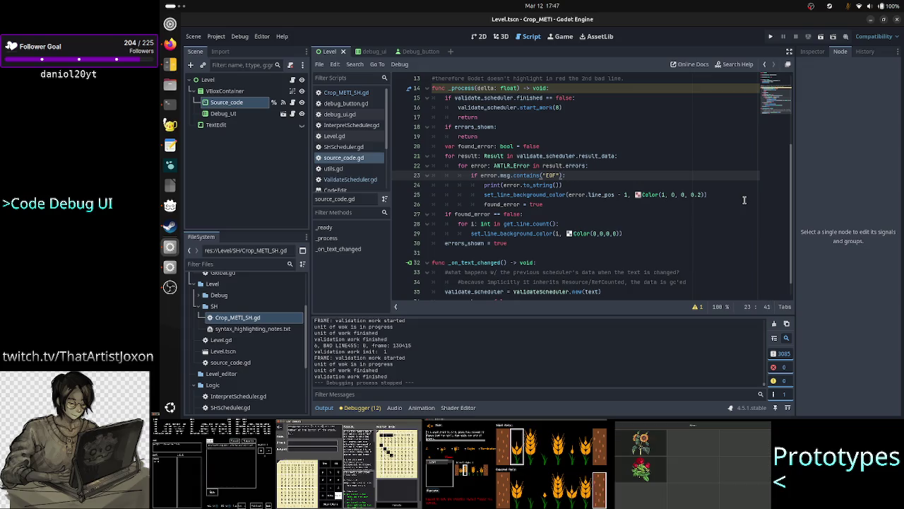
key("ctrl+Left")
key("ctrl+Left")
key("ctrl+Left")
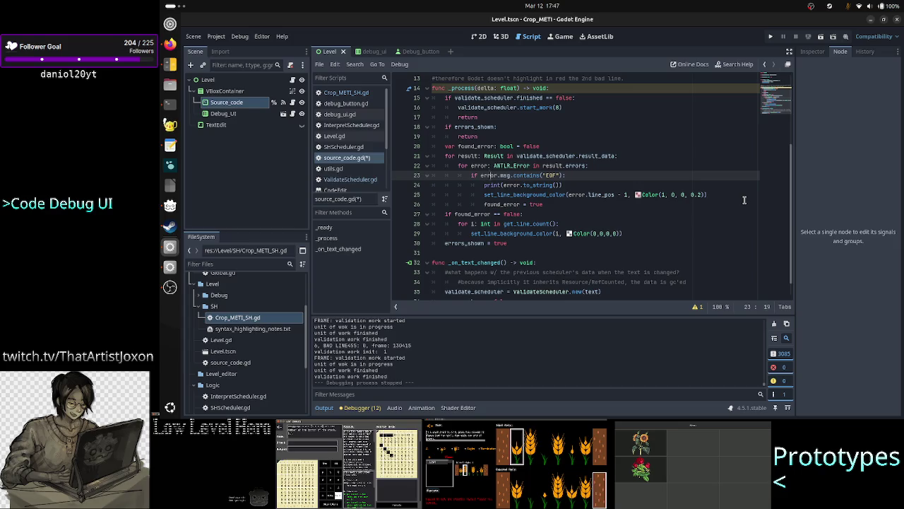
key("ctrl+Right")
key("ctrl+Right")
key("ctrl+Right")
key("Right")
key("Right")
key("Right")
key("Right")
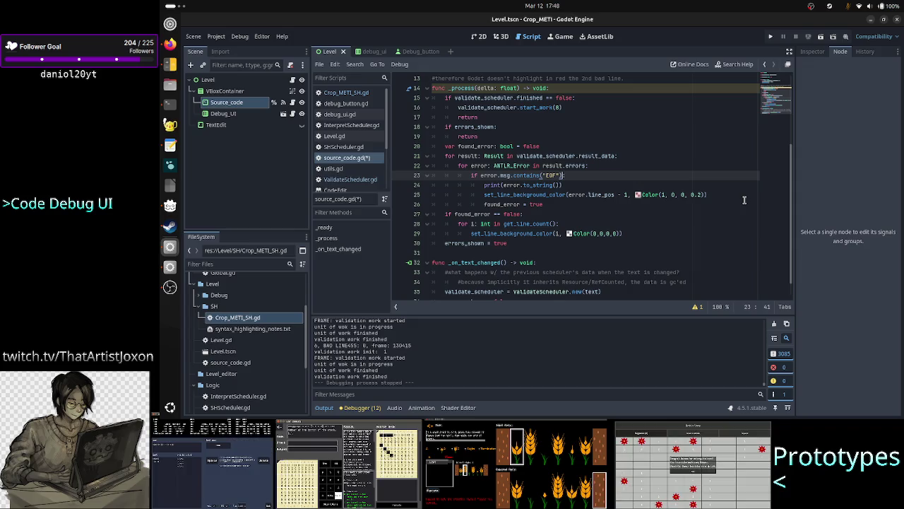
Step: Negate the line 23 EOF check by inserting ! before error
key("Left")
key("Left")
key("Left")
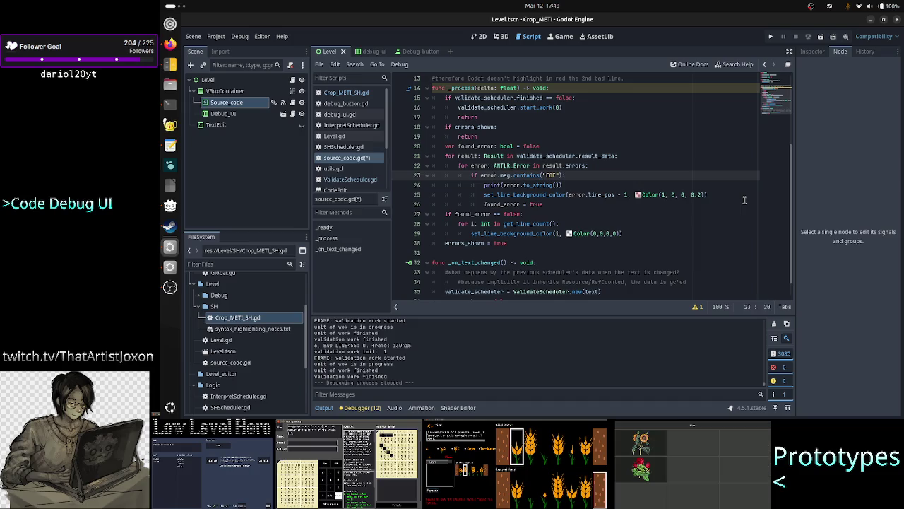
key("Left")
key("Left")
key("Left")
type("!")
key("Right")
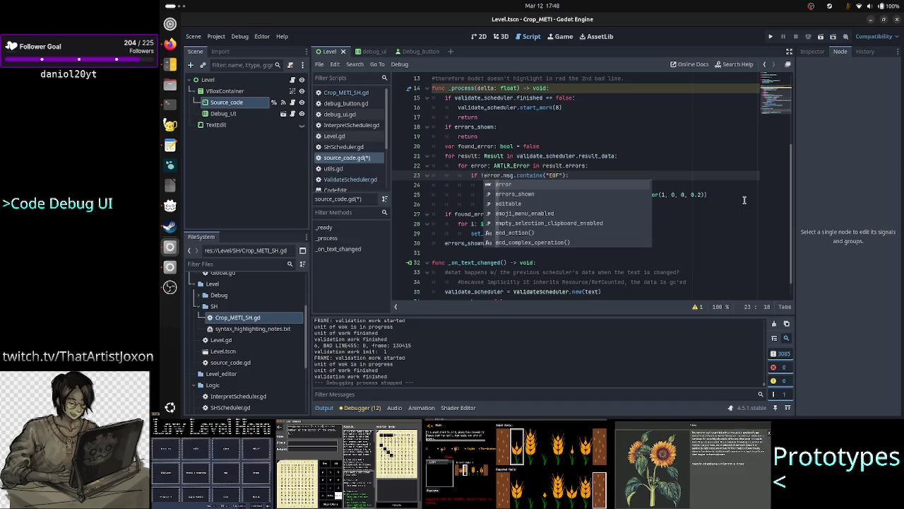
key("Escape")
key("Down")
key("Down")
key("Down")
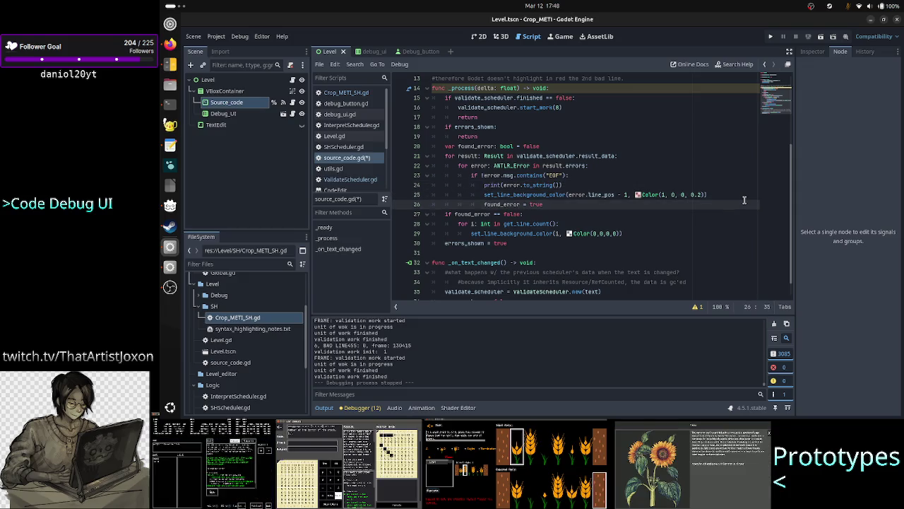
Step: Add an else: branch after found_error = true containing if result.tokens.size() > 5:
key("Return")
key("BackSpace")
type("else")
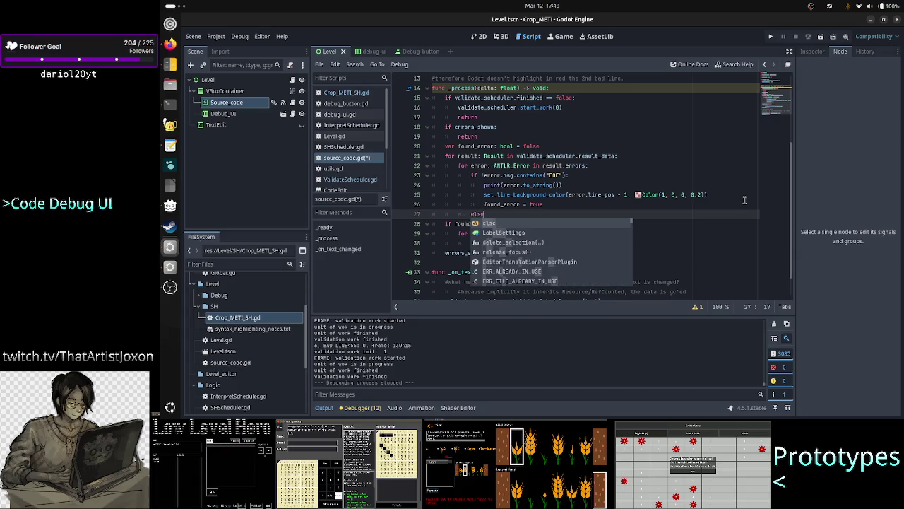
type(":")
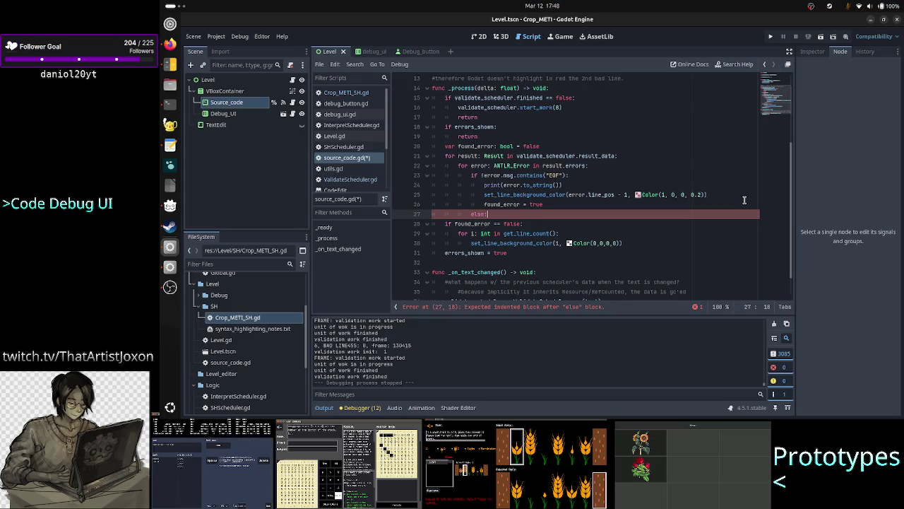
key("Return")
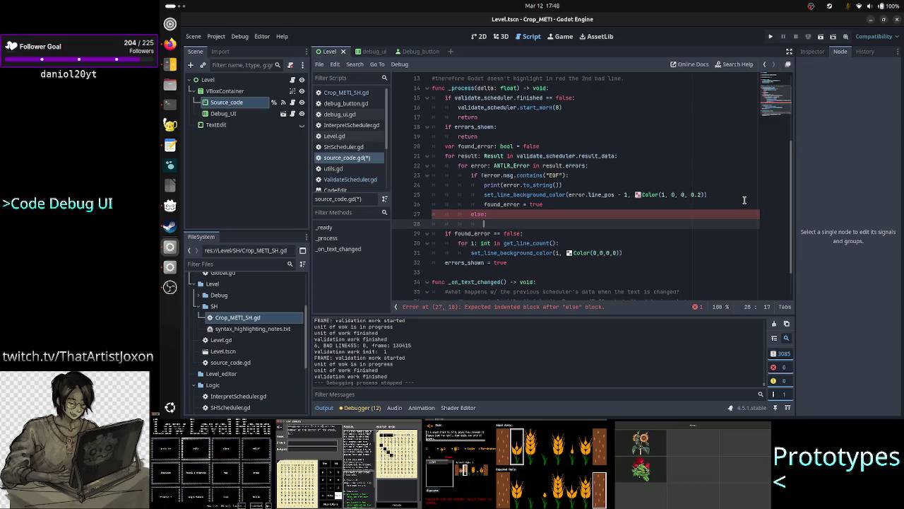
type("result.tokens.size() > 5")
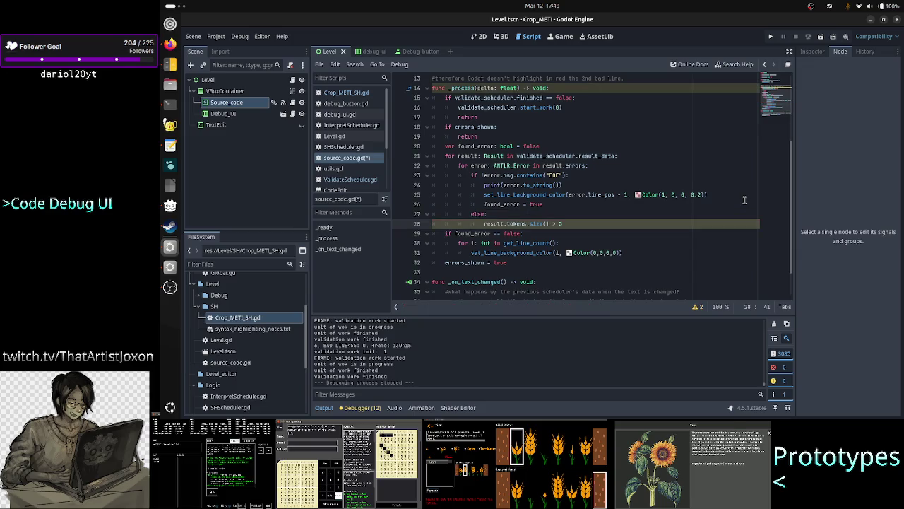
key("Home")
key("Right")
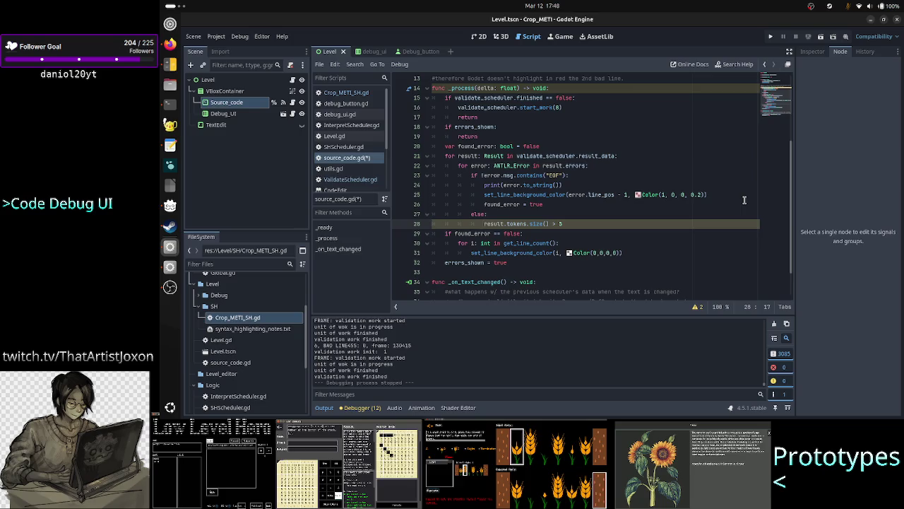
type("if")
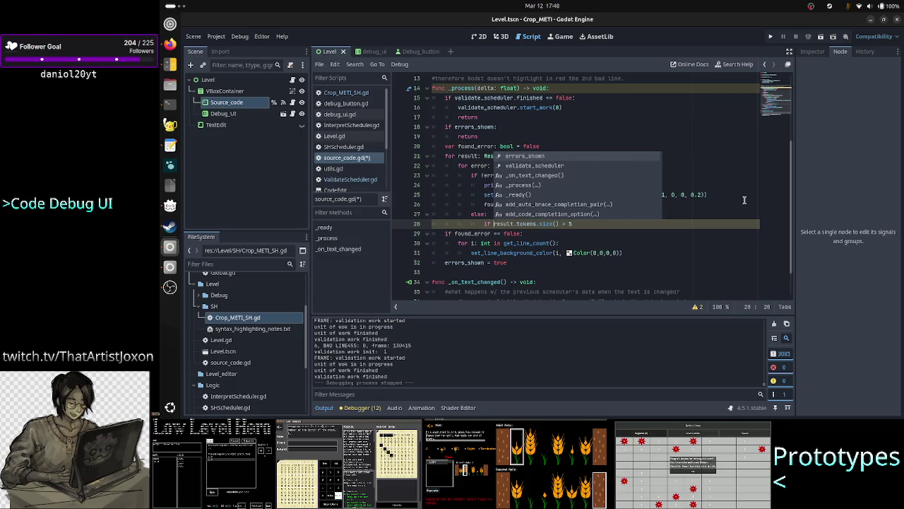
key("End")
key("Left")
key("Left")
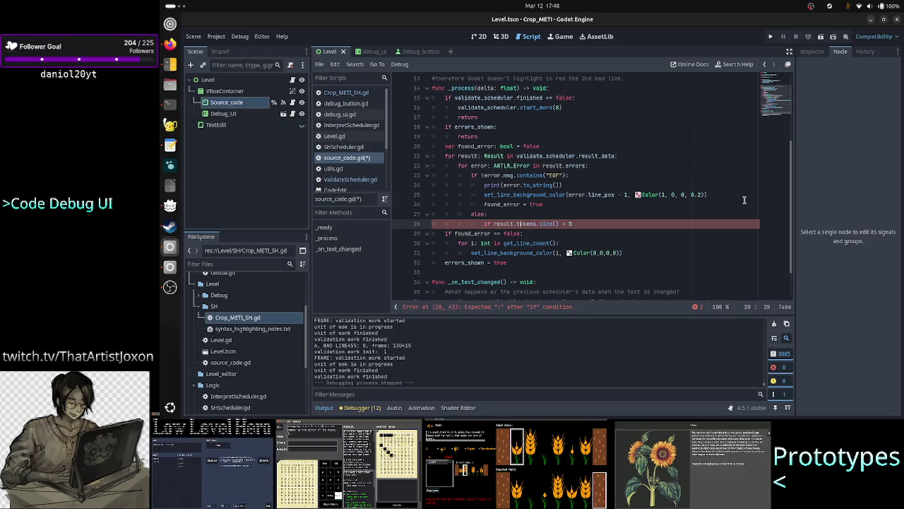
type(":")
key("Return")
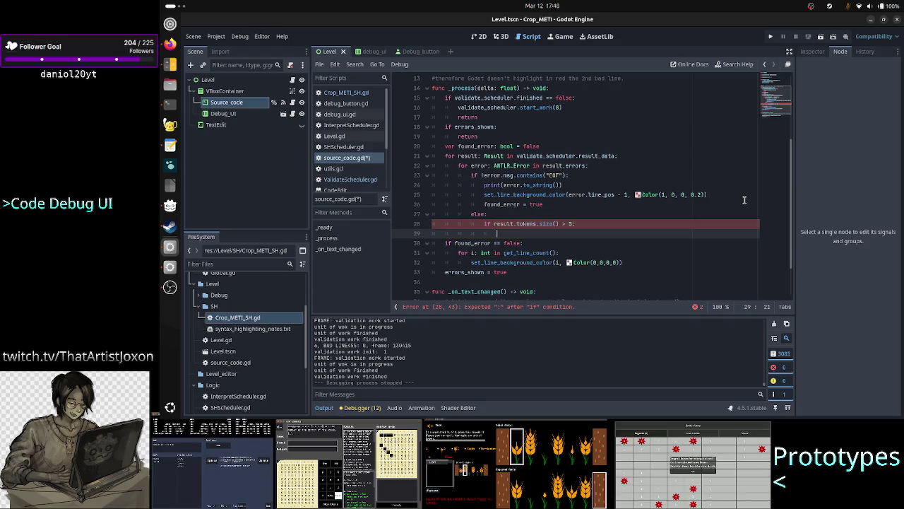
Step: Copy the three error-handling lines under the new tokens-size if and indent them
key("Up")
key("Up")
key("Up")
key("Up")
key("Up")
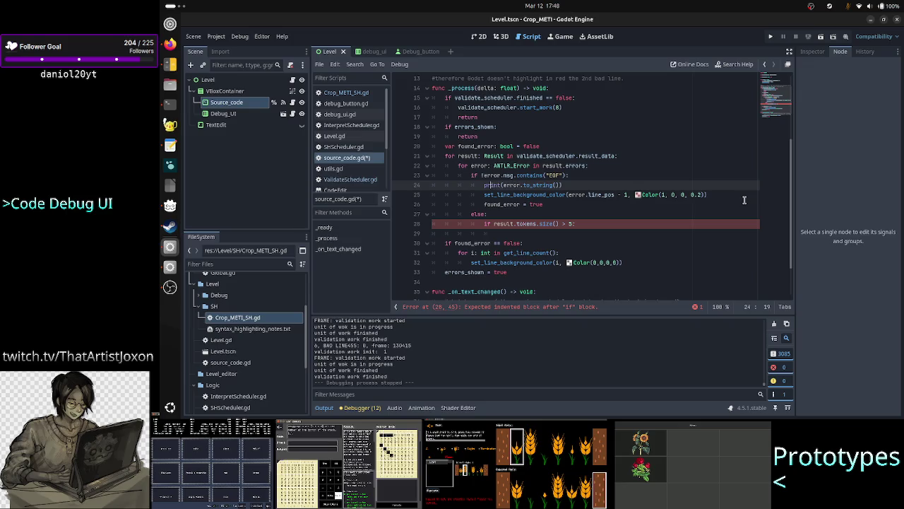
key("shift+Down")
key("shift+Down")
key("shift+Down")
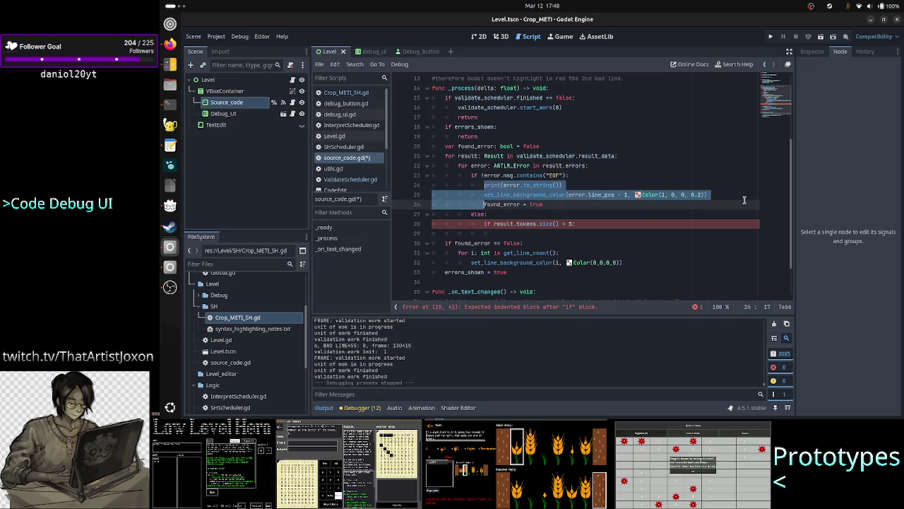
key("shift+Home")
key("shift+Home")
key("shift+Left")
key("ctrl+c")
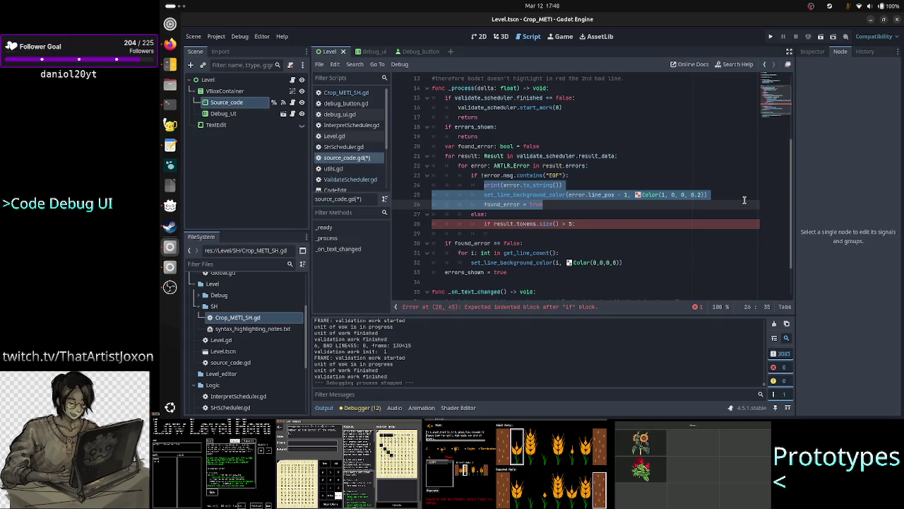
key("Down")
key("Down")
key("Down")
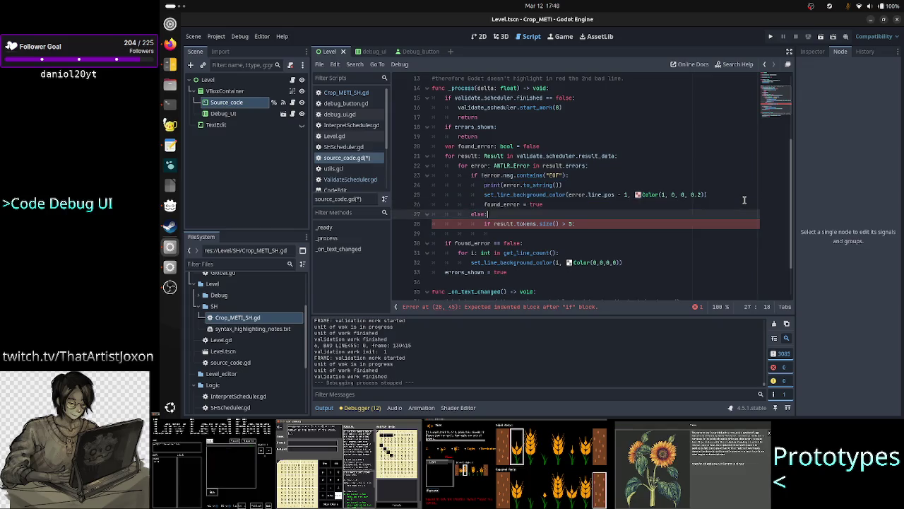
key("ctrl+v")
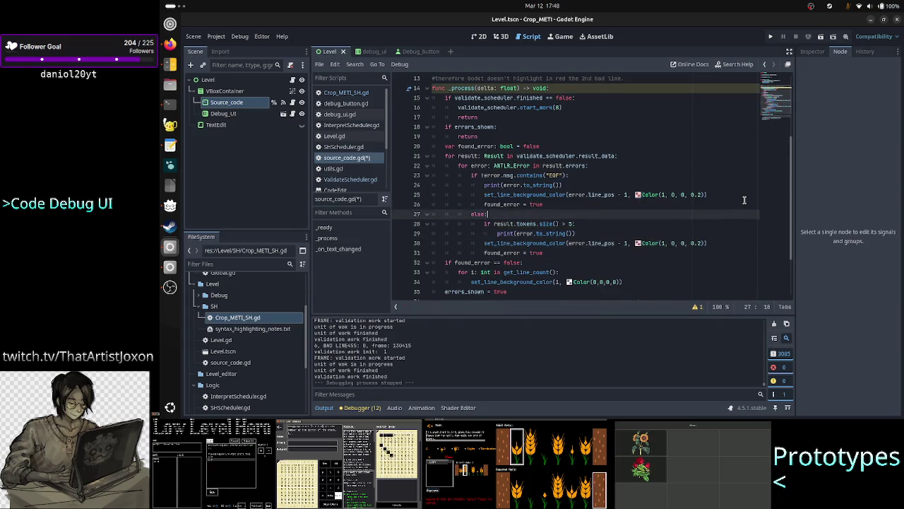
key("Down")
key("Right")
key("Right")
key("Right")
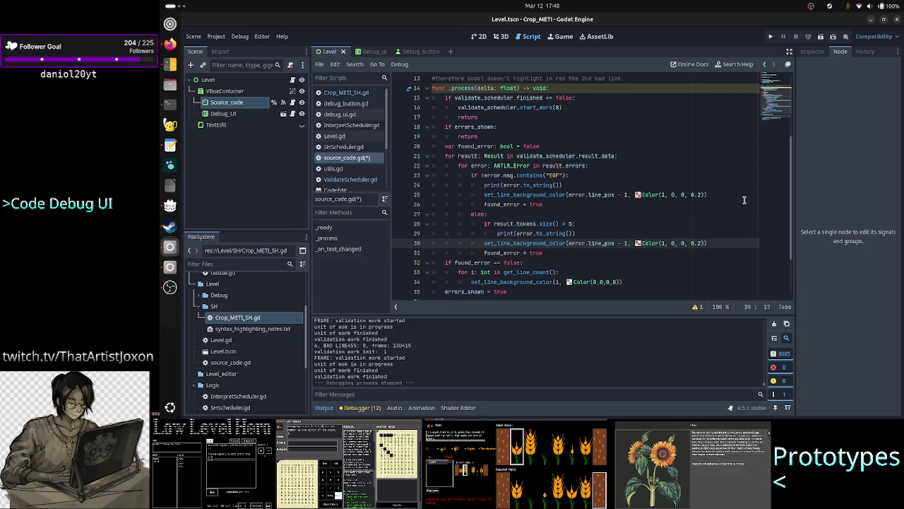
key("Tab")
key("Down")
key("Tab")
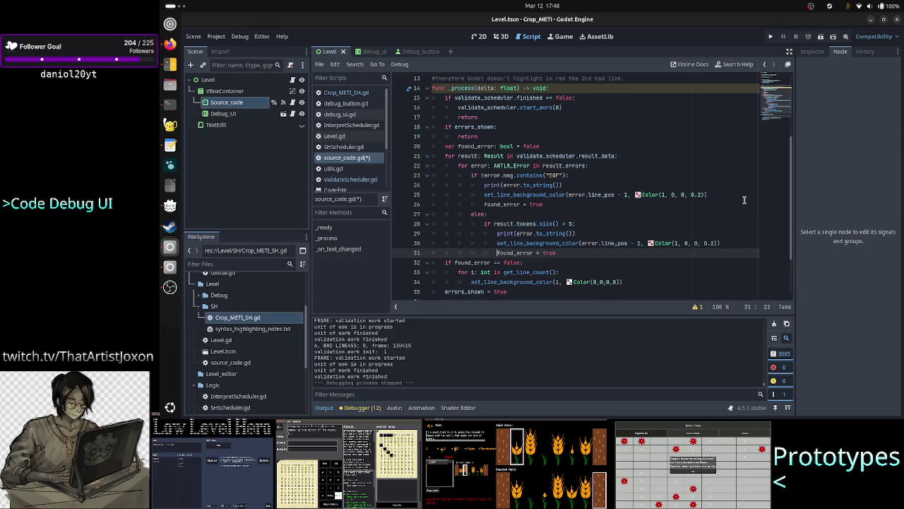
Step: Review the pasted lines 28–31 and save source_code.gd
key("Up")
key("Up")
key("Up")
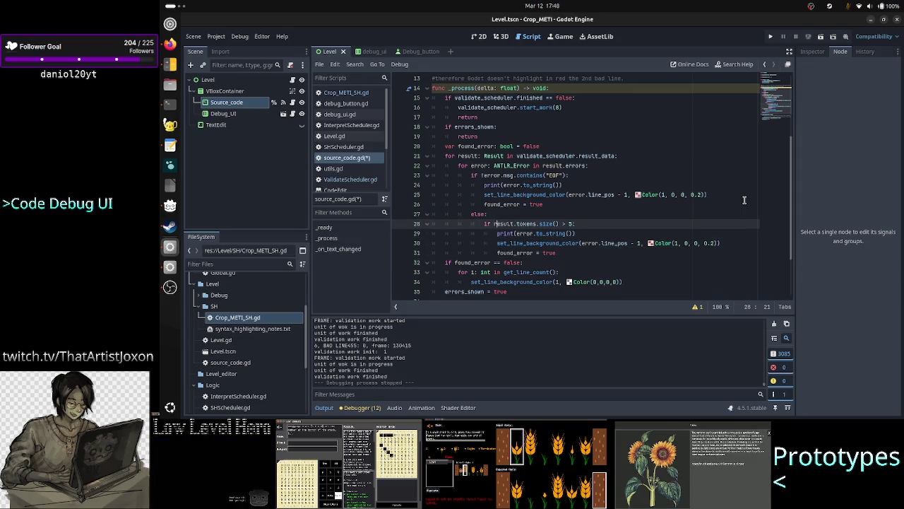
key("Right")
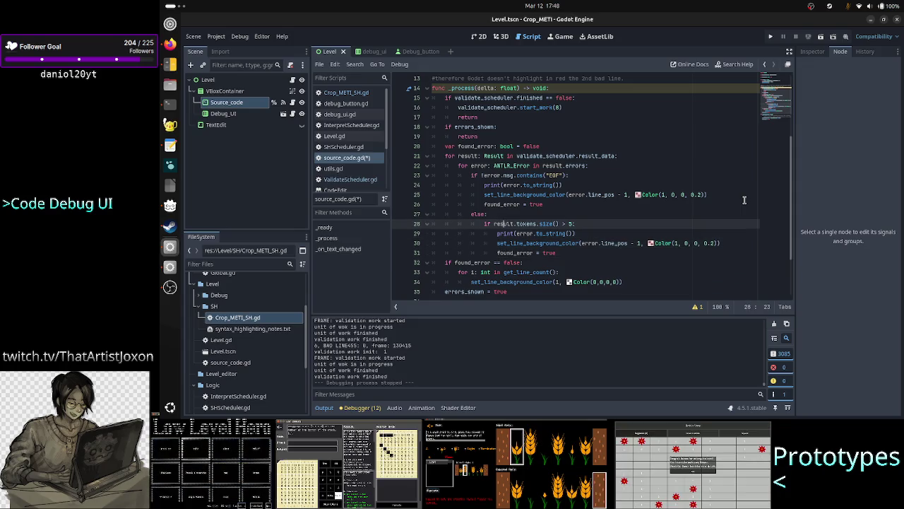
key("Down")
key("Home")
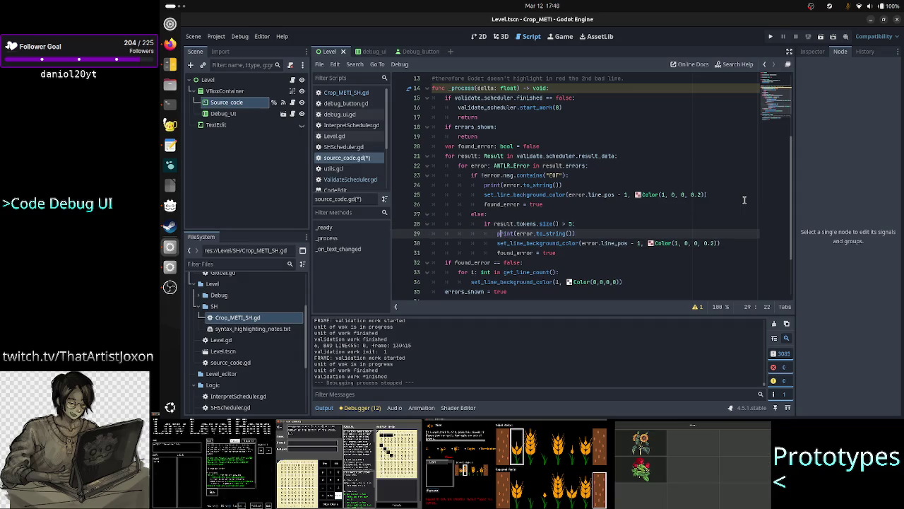
key("Down")
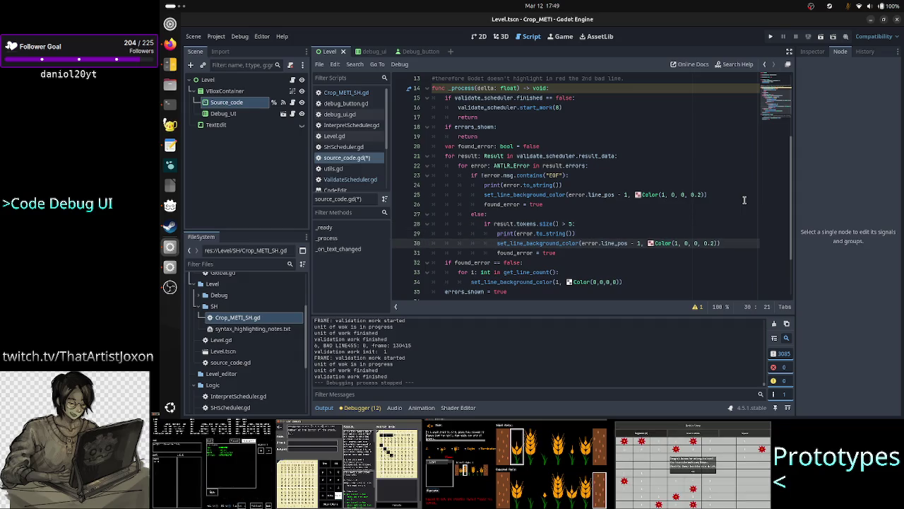
key("Down")
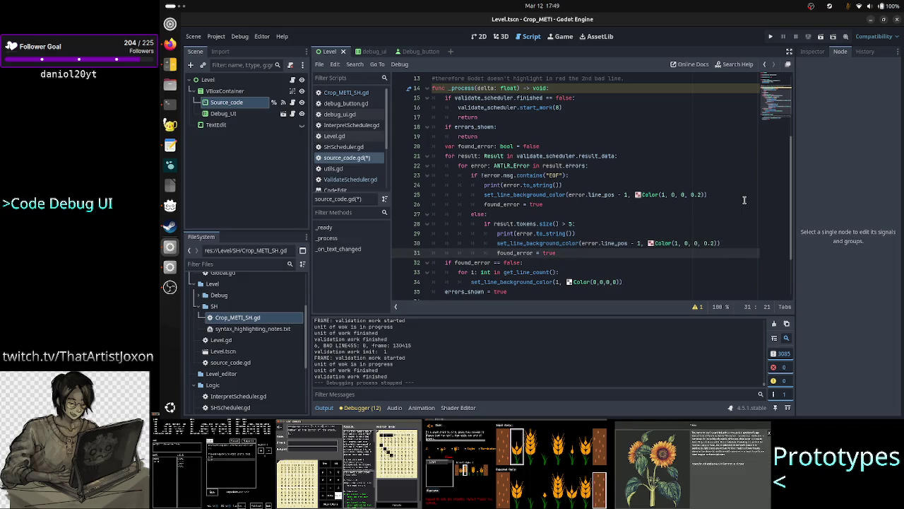
key("Right")
key("Right")
key("Right")
key("ctrl+s")
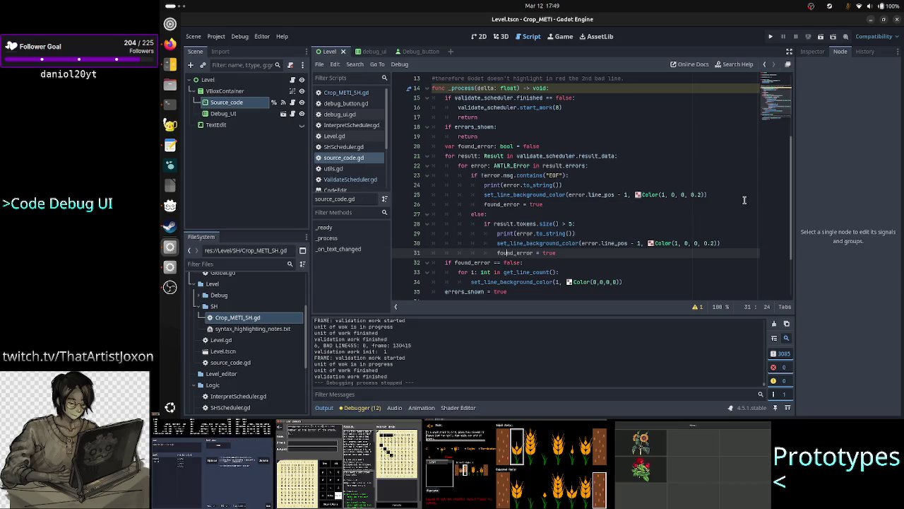
key("alt+Tab")
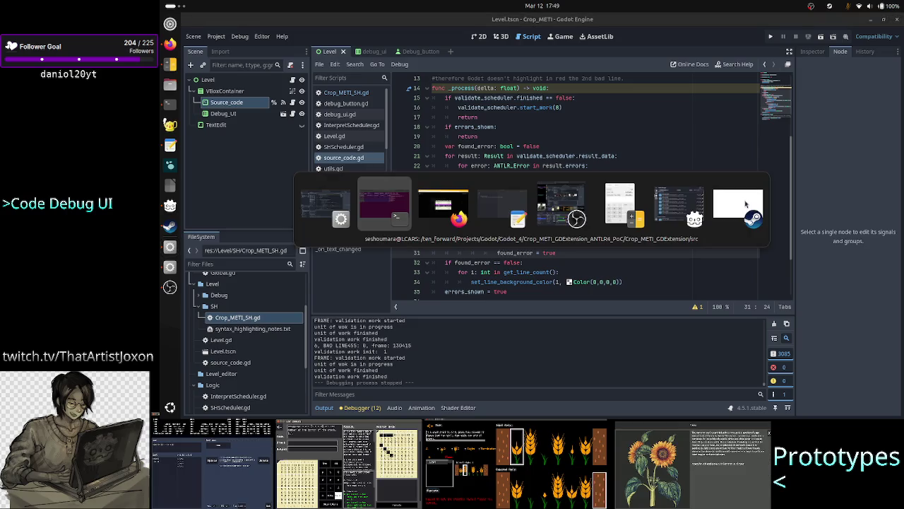
Step: Switch past the text editor back to Godot and relaunch the Crop_METI game
key("Tab")
key("Tab")
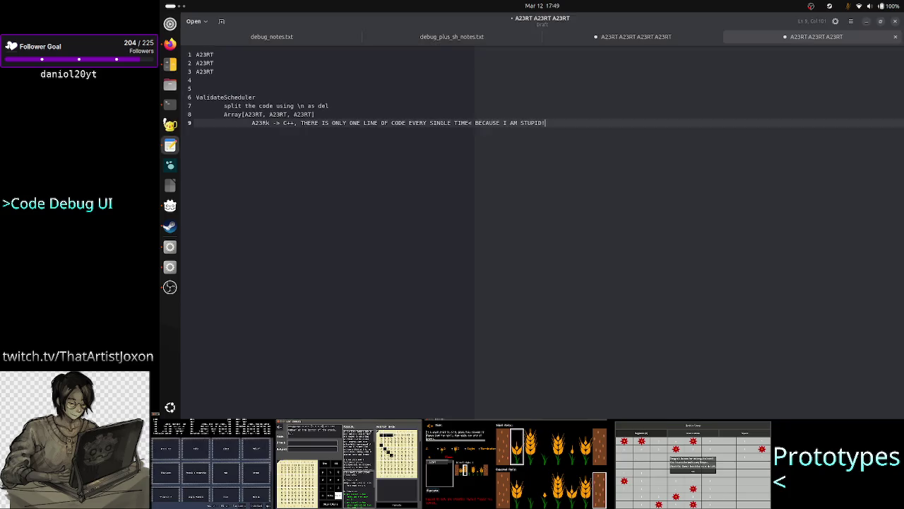
key("alt+Tab")
left_click(820, 38)
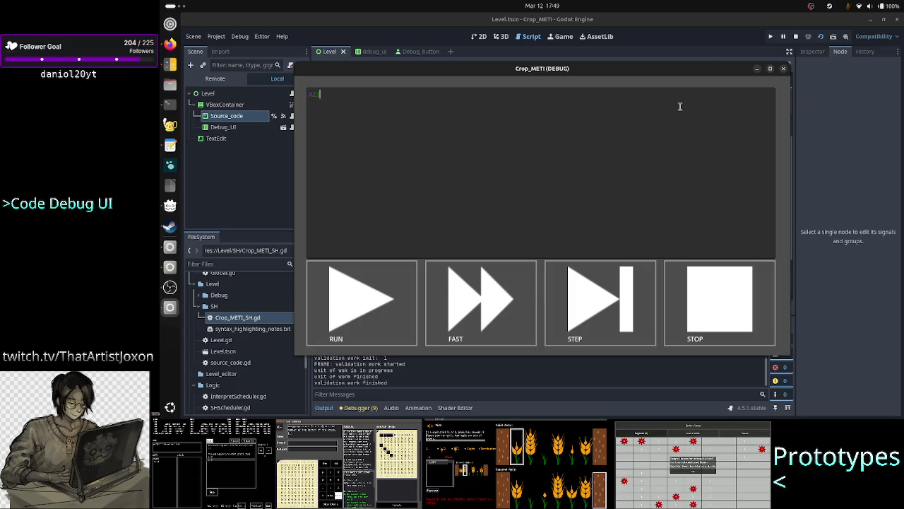
Step: Type SRC into the debug window's code box, check the highlight, then stop the game
type("SR")
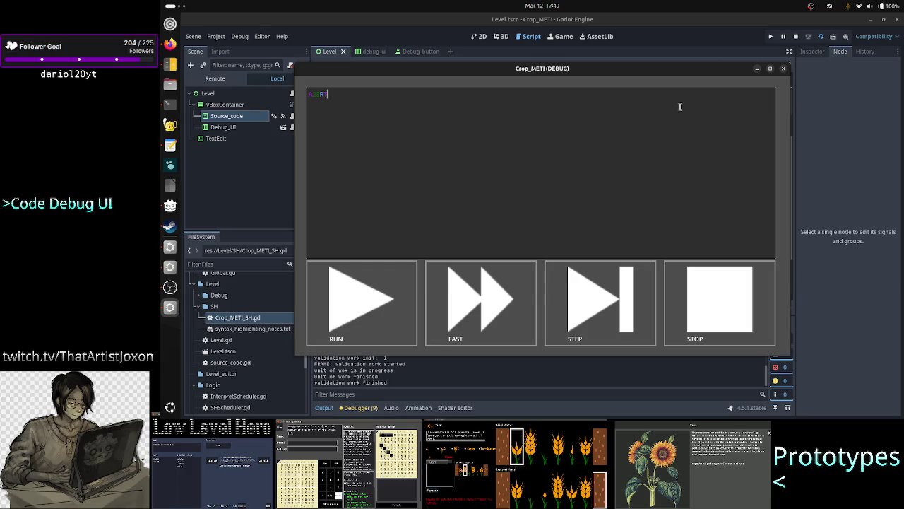
type("C")
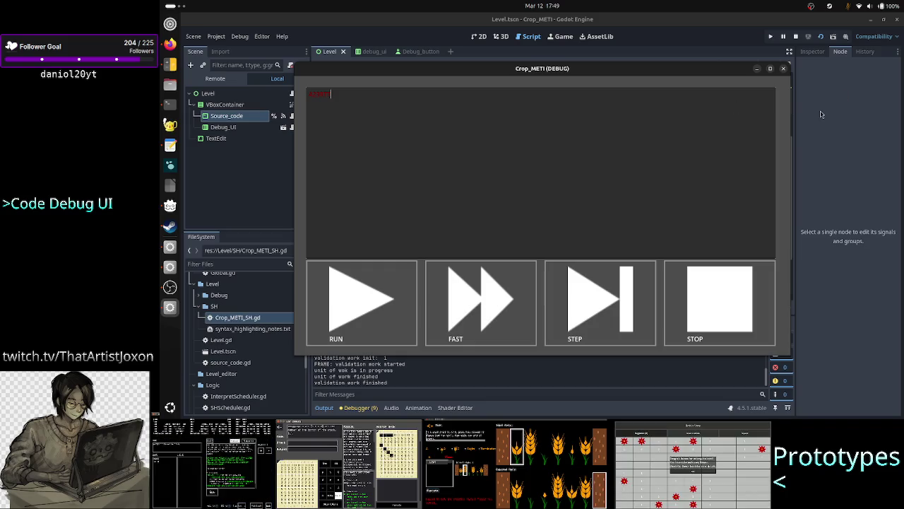
key("F8")
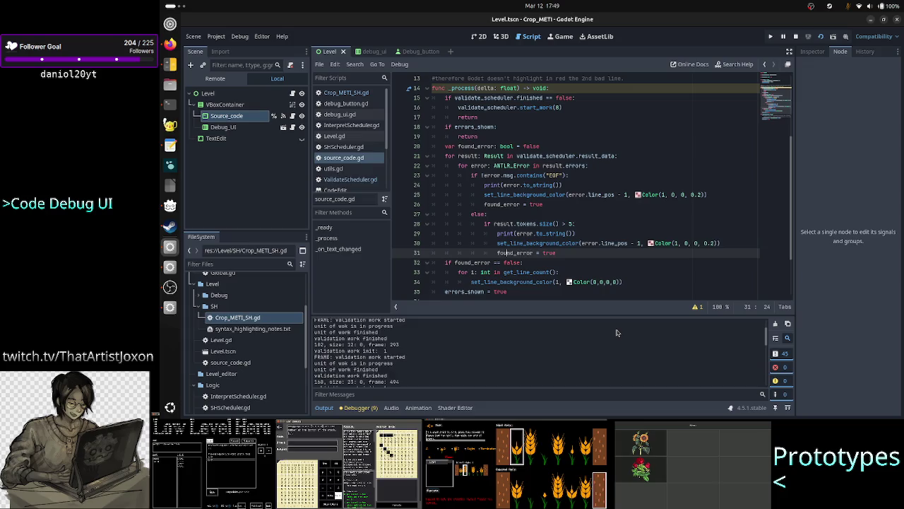
Step: Add print(result.tokens.size()) as the first line of the else branch and rerun the game
scroll(616, 333, "down", 2)
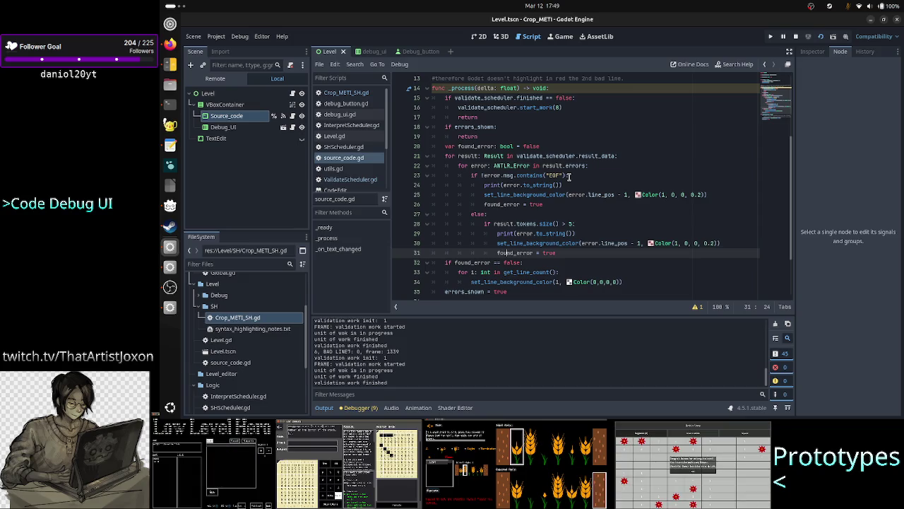
left_click(531, 214)
key("Return")
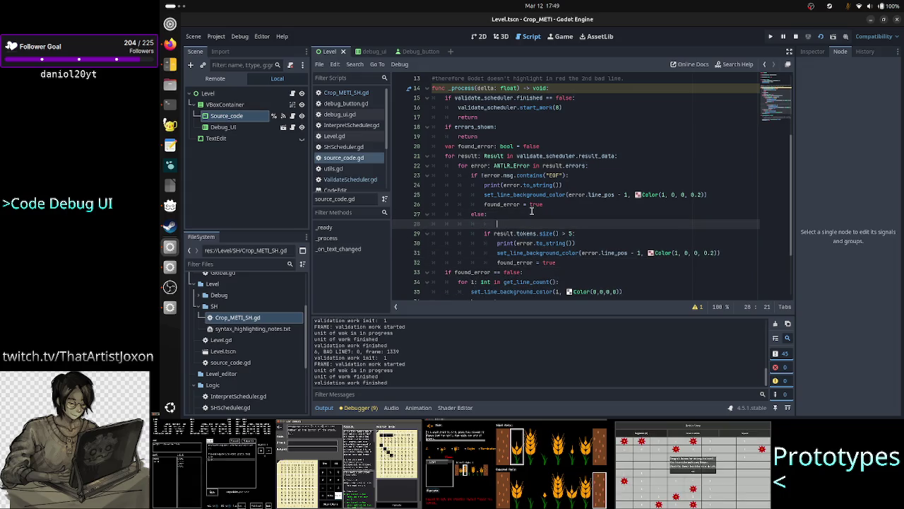
type("print(res")
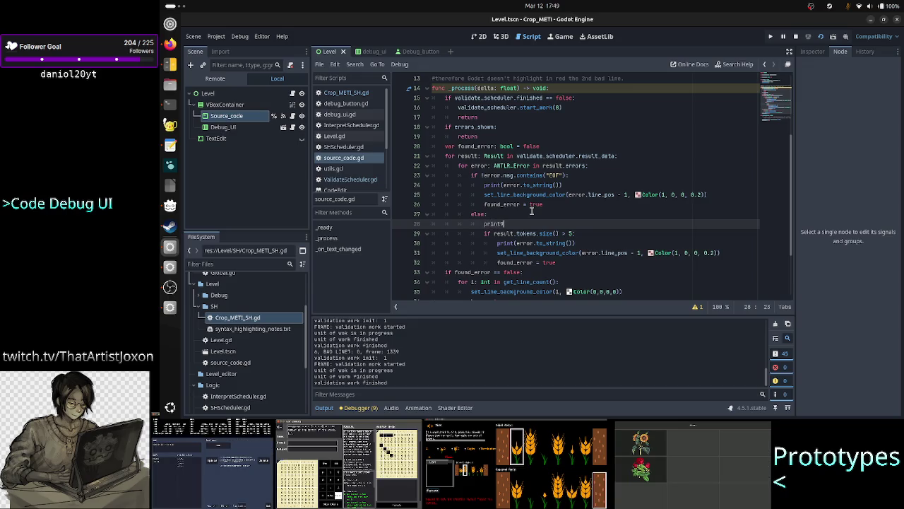
key("BackSpace")
key("BackSpace")
key("BackSpace")
type("(re")
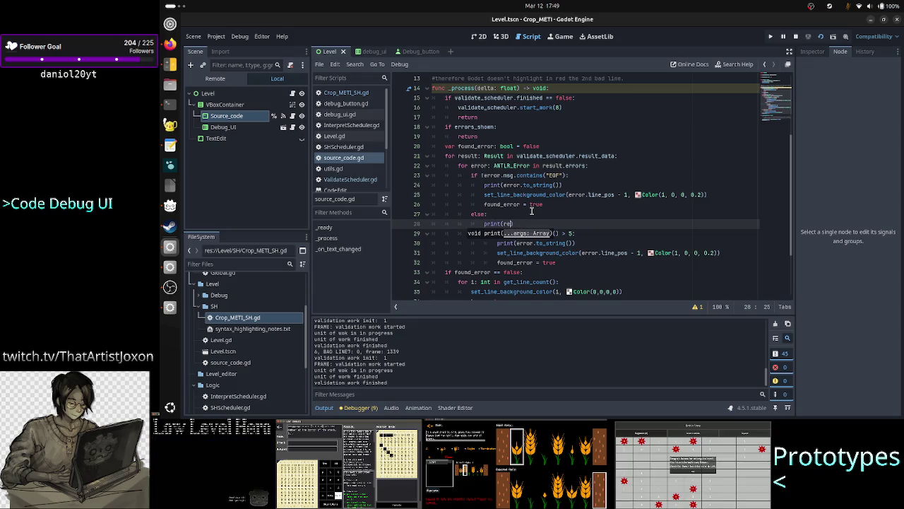
type("sult.tokens.")
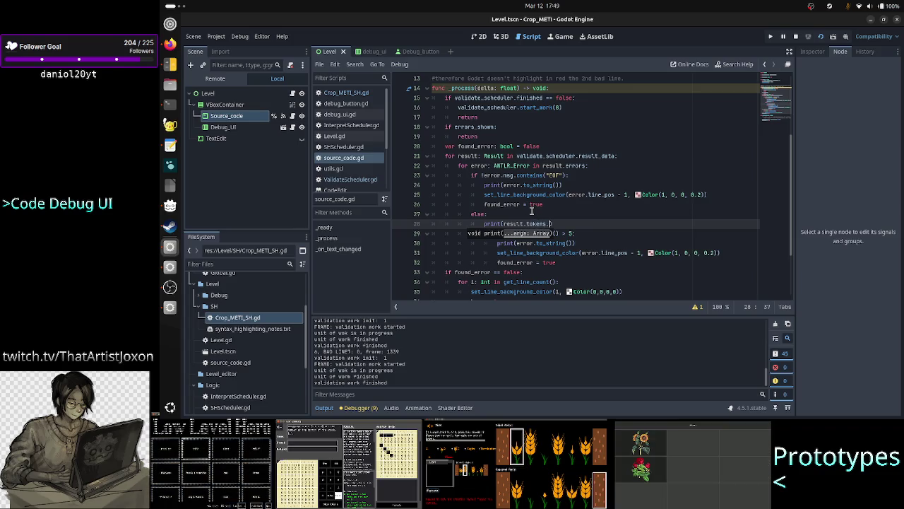
type("size()")
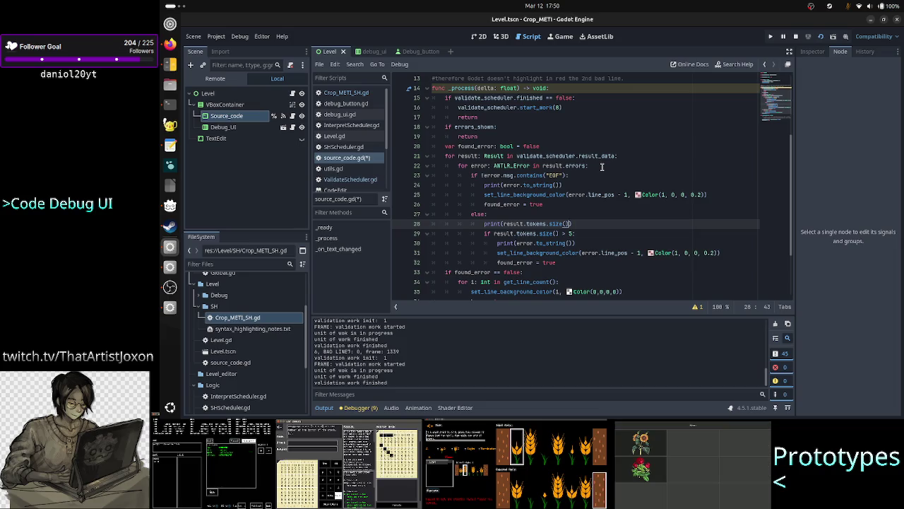
key("F5")
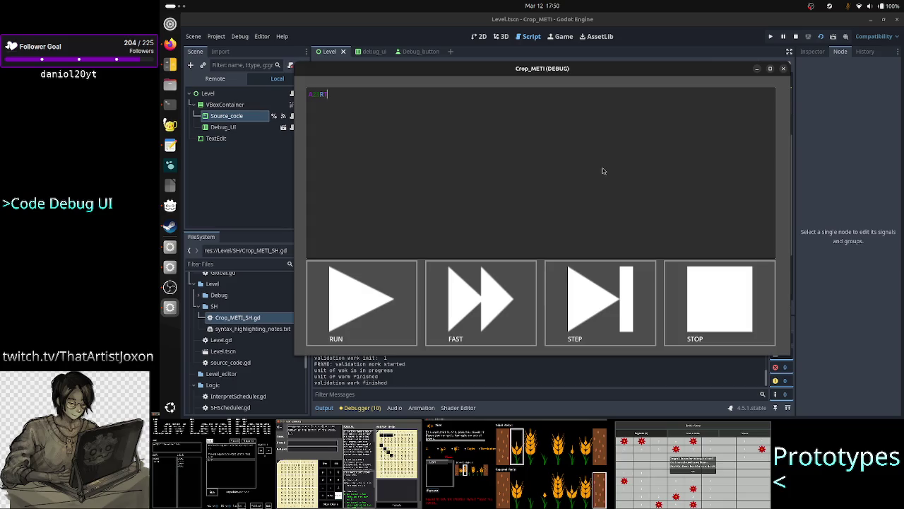
Step: Type y in the debug window and confirm the Output panel prints a token count of 0
type("y")
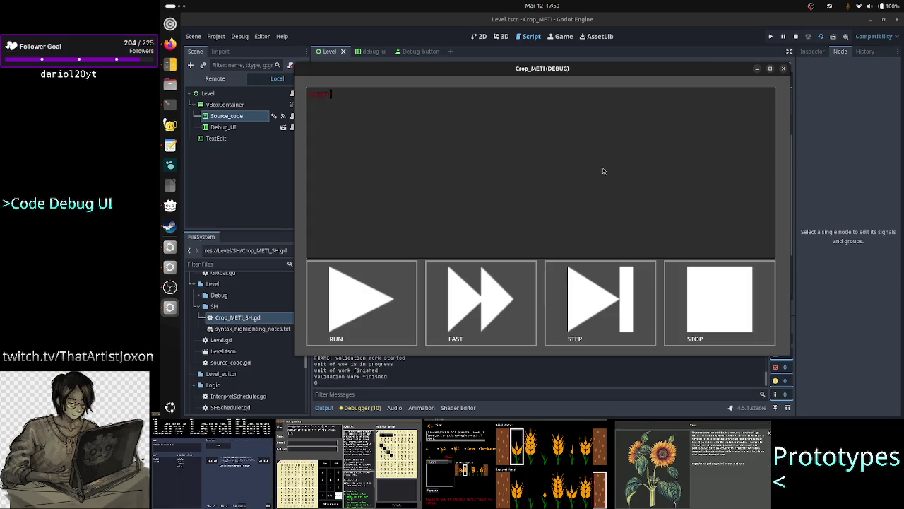
left_click(809, 308)
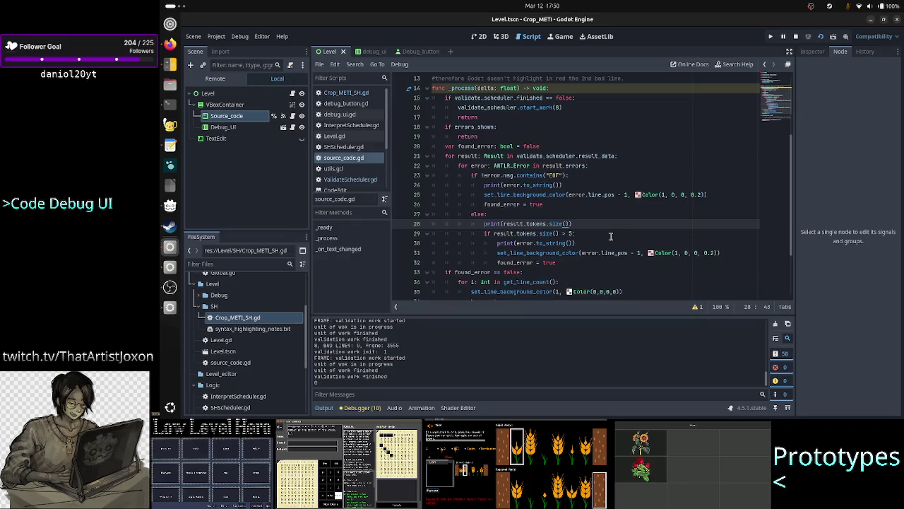
key("Left")
key("Left")
key("Left")
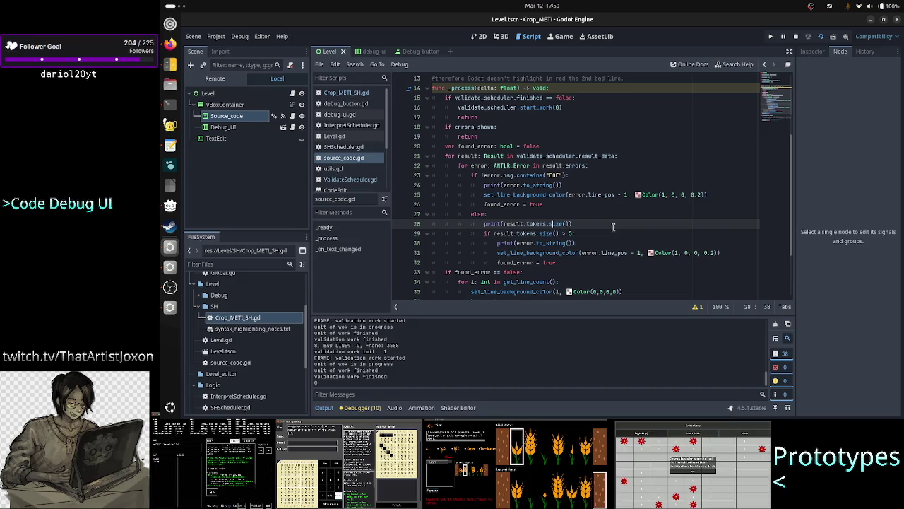
key("Left")
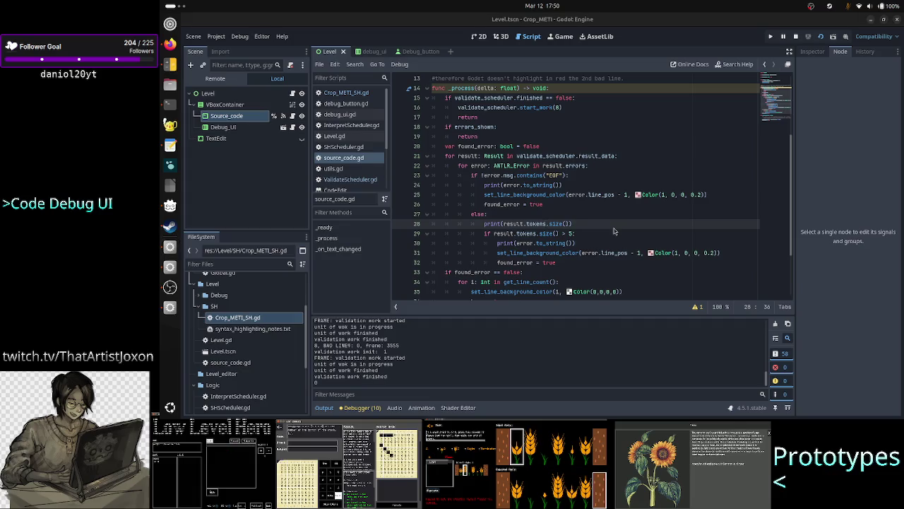
key("alt+Tab")
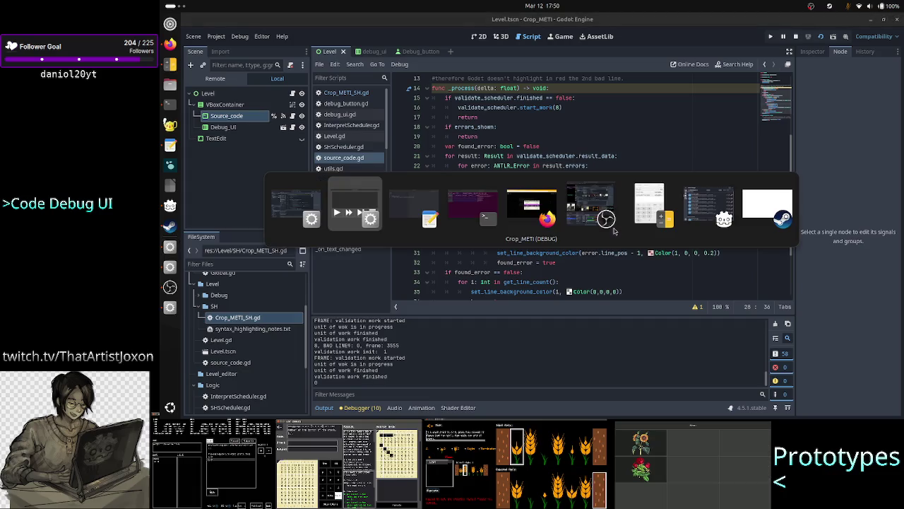
Step: Open Result.h in the terminal with less Result.h
key("Tab")
key("Tab")
type("less Result.h")
key("Return")
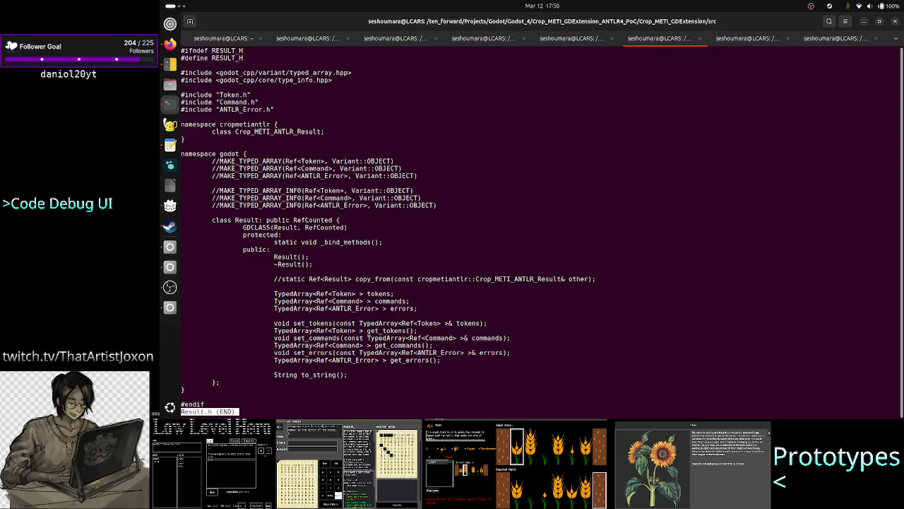
Step: Inspect the tokens and commands members of Result.h, then return to Godot
left_click_drag(394, 293, 305, 293)
left_click_drag(409, 301, 344, 302)
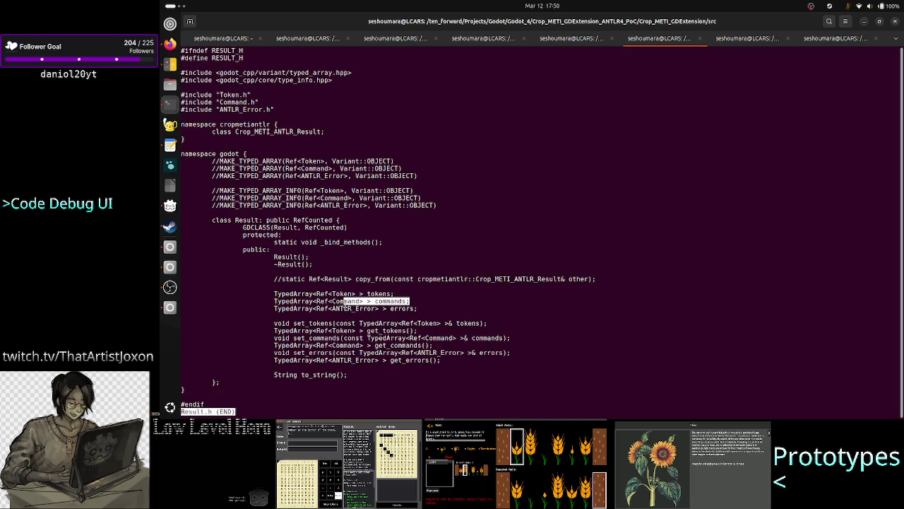
double_click(390, 301)
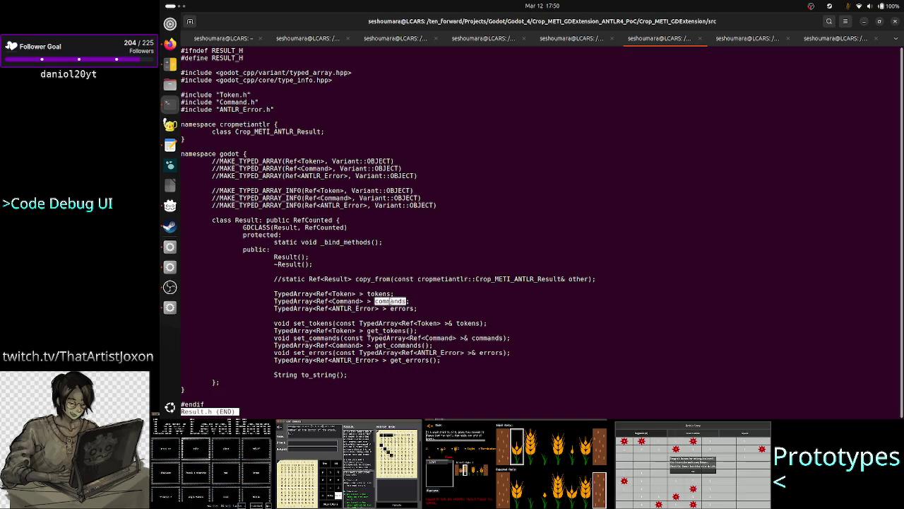
left_click(497, 297)
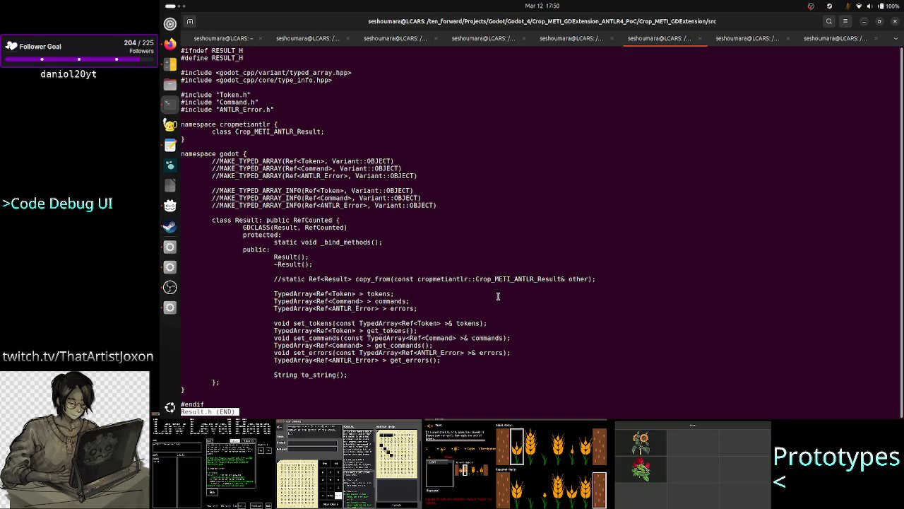
double_click(402, 302)
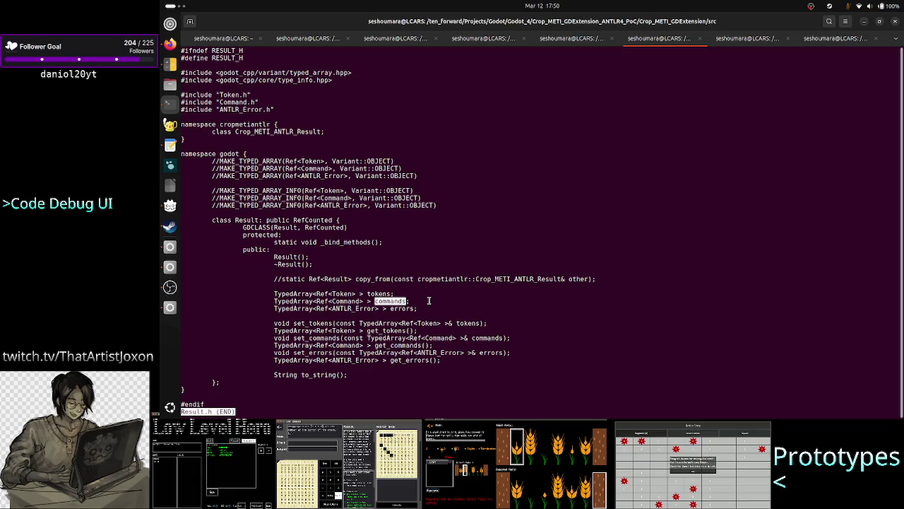
left_click(428, 301)
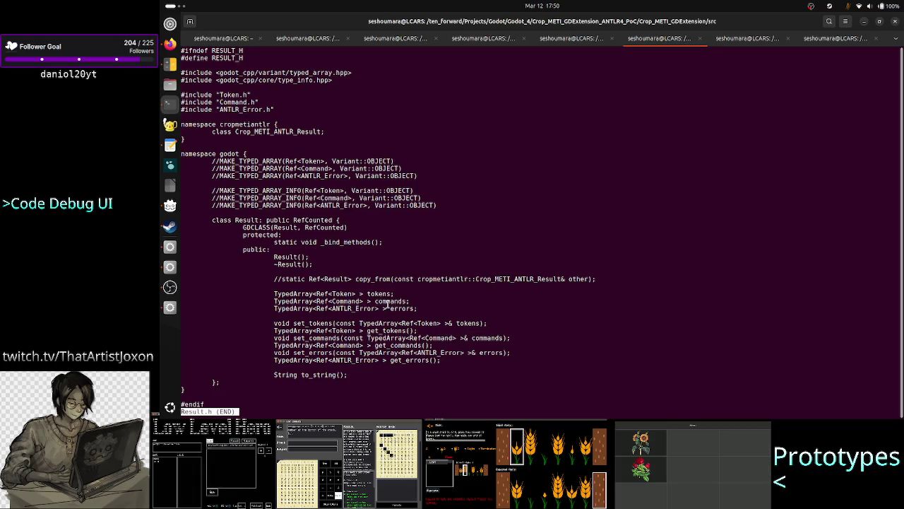
double_click(387, 301)
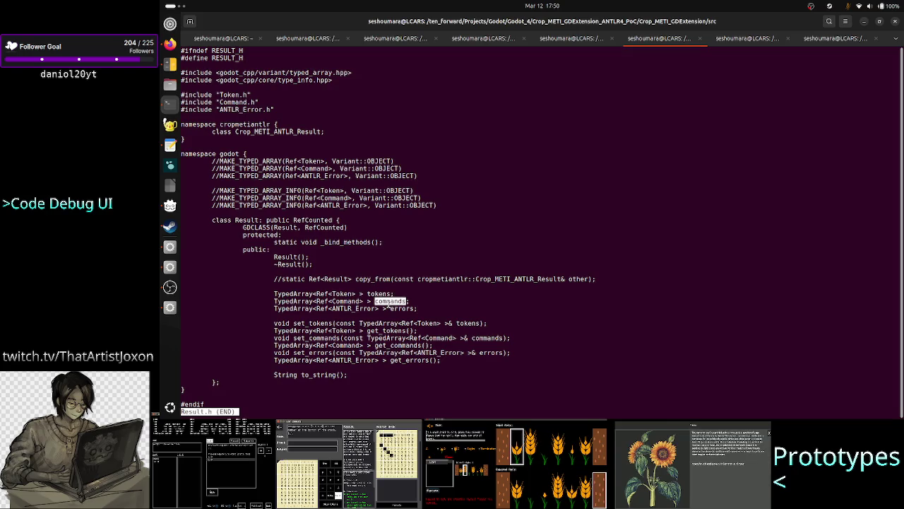
left_click(430, 302)
key("alt+Tab")
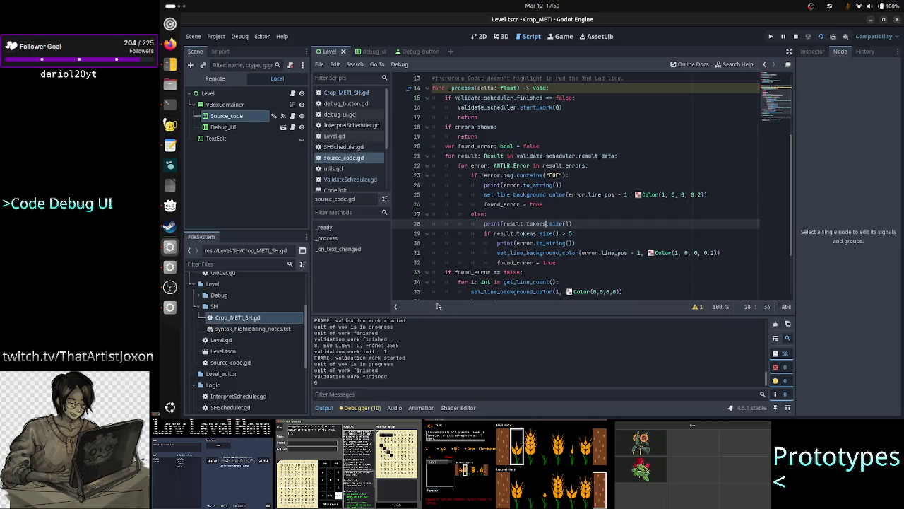
Step: Make line 28 print result.commands.size(), save source_code.gd, and run the project
key("BackSpace")
key("BackSpace")
key("BackSpace")
type("commands")
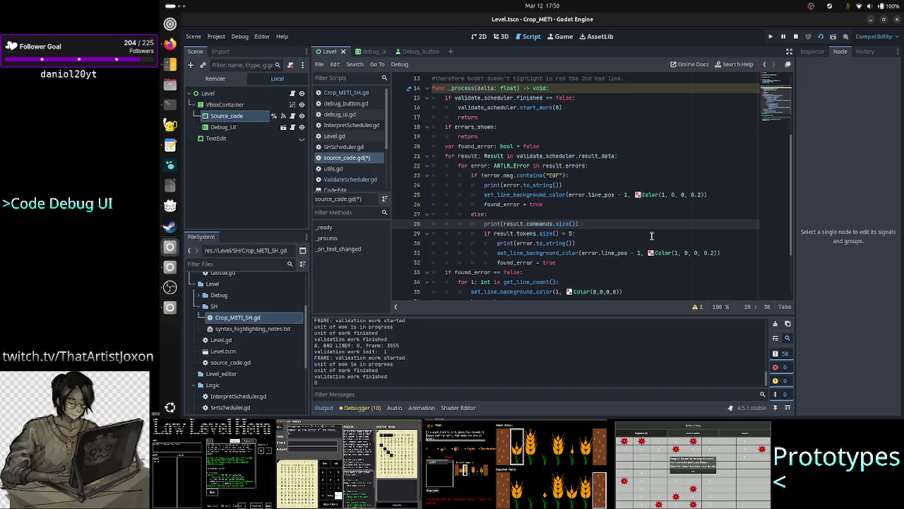
key("ctrl+s")
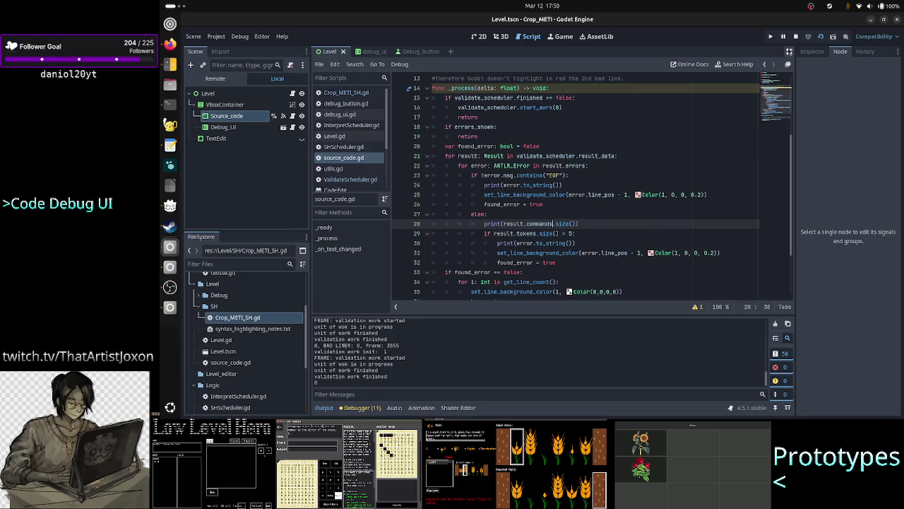
left_click(796, 36)
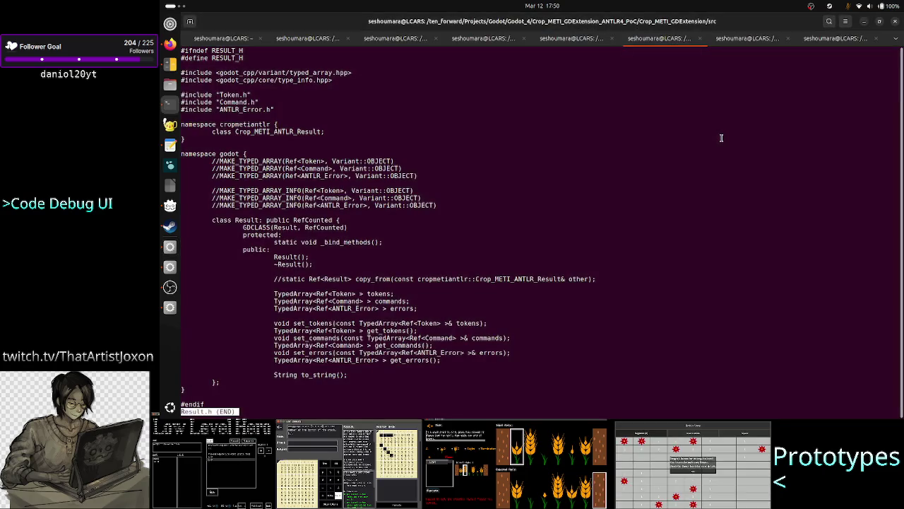
Step: Switch from the Result.h terminal view to the running Crop_METI (DEBUG) game window
key("alt+Tab")
key("alt+Tab")
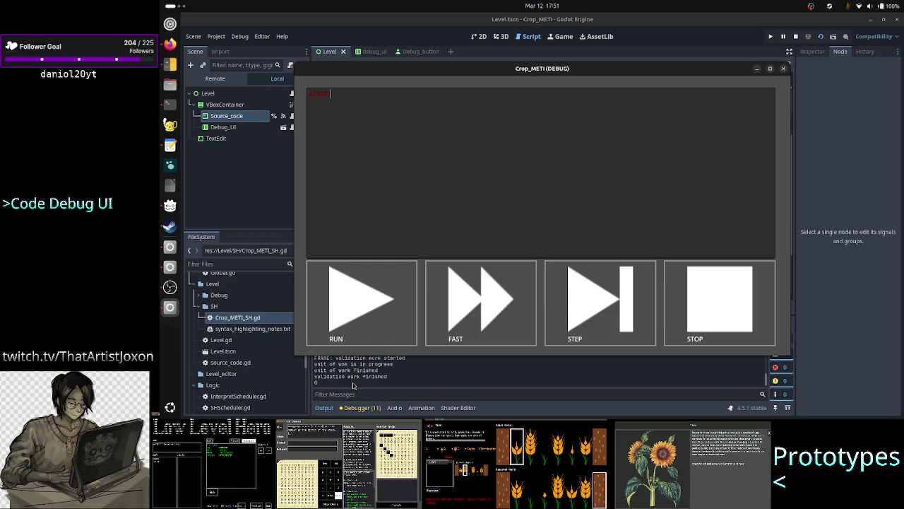
Step: Add a stray 's' to the debug input to see it turn red, delete it, then stop the game
key("BackSpace")
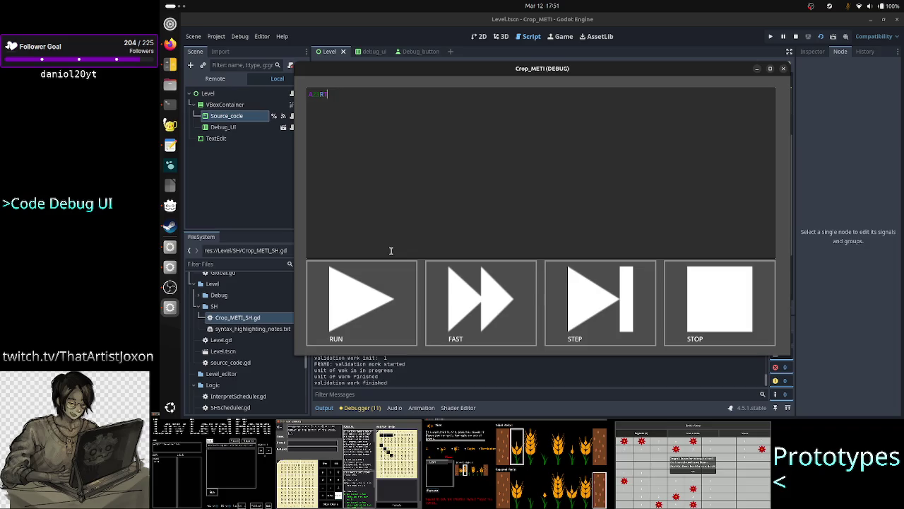
type("s")
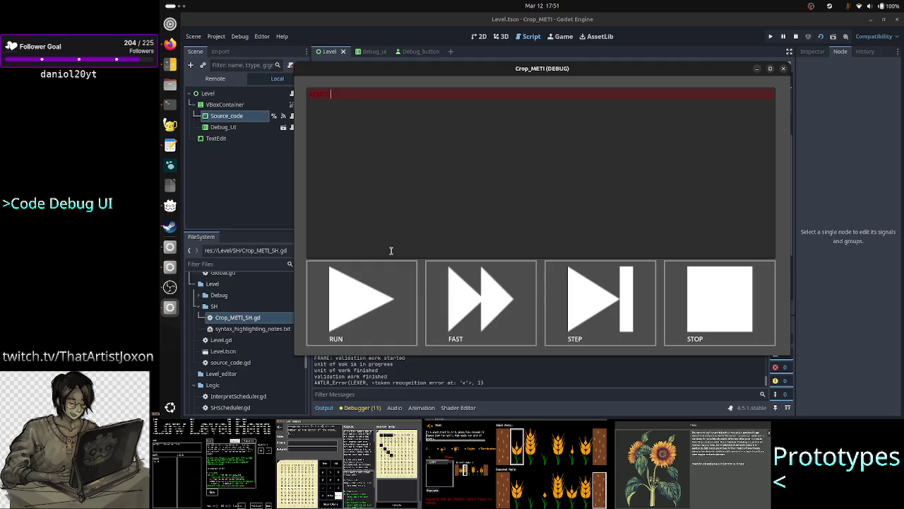
key("BackSpace")
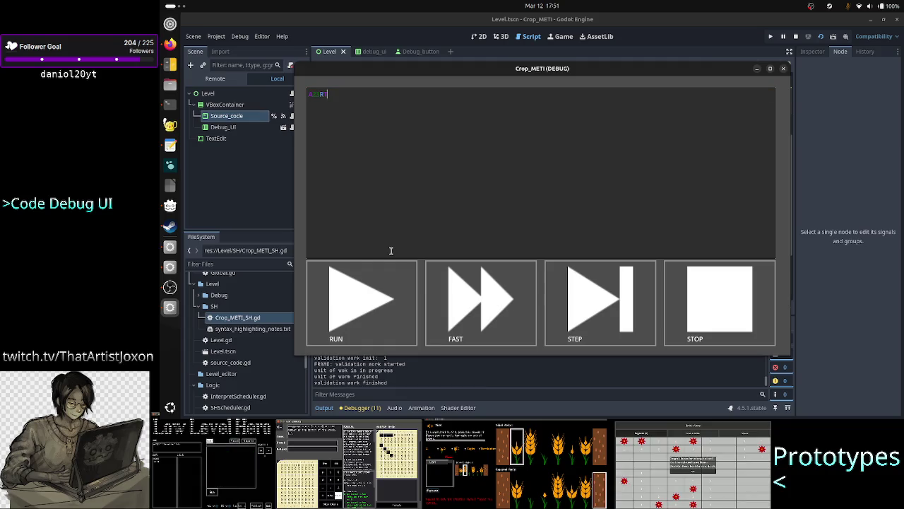
key("F8")
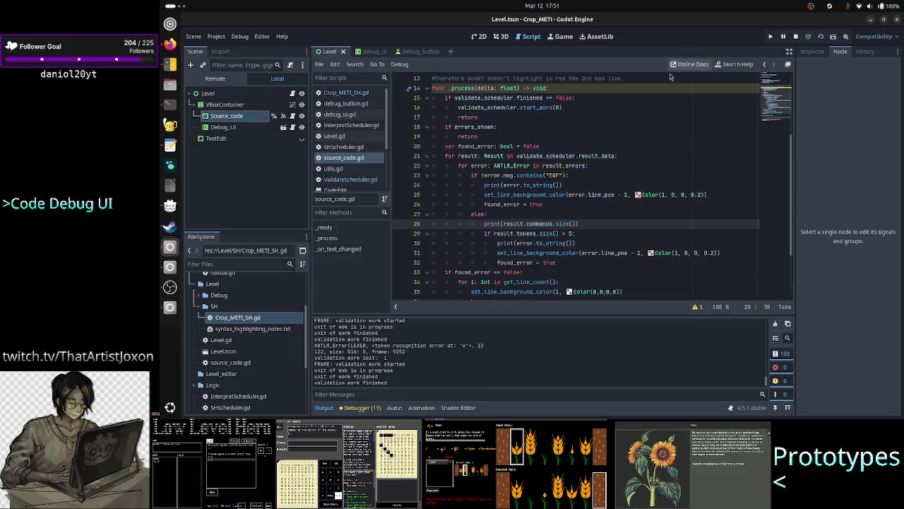
Step: Delete the debug print line on line 28 and change tokens to commands in the condition
key("Home")
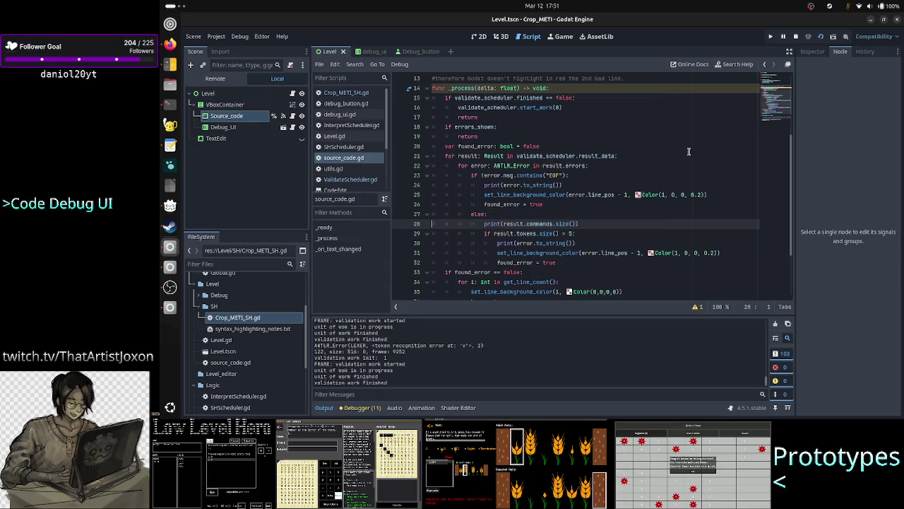
key("shift+Down")
key("Delete")
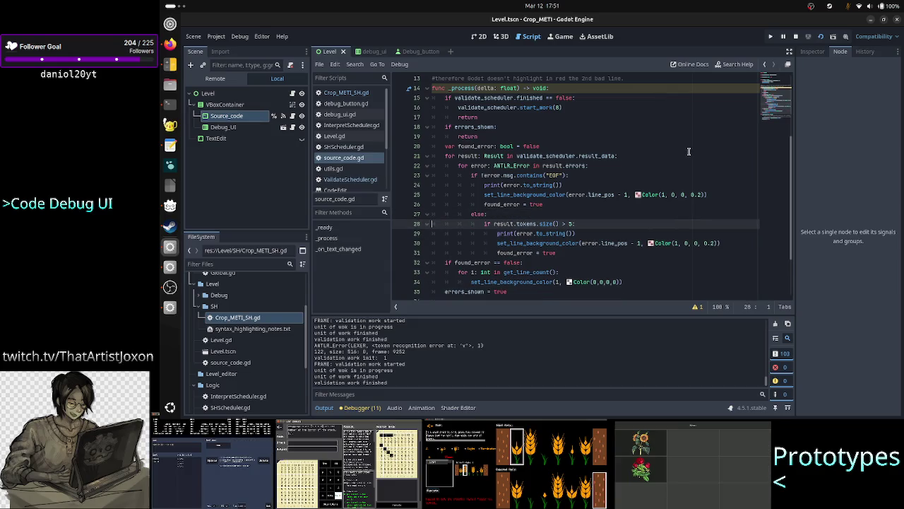
key("Right")
key("ctrl+Right")
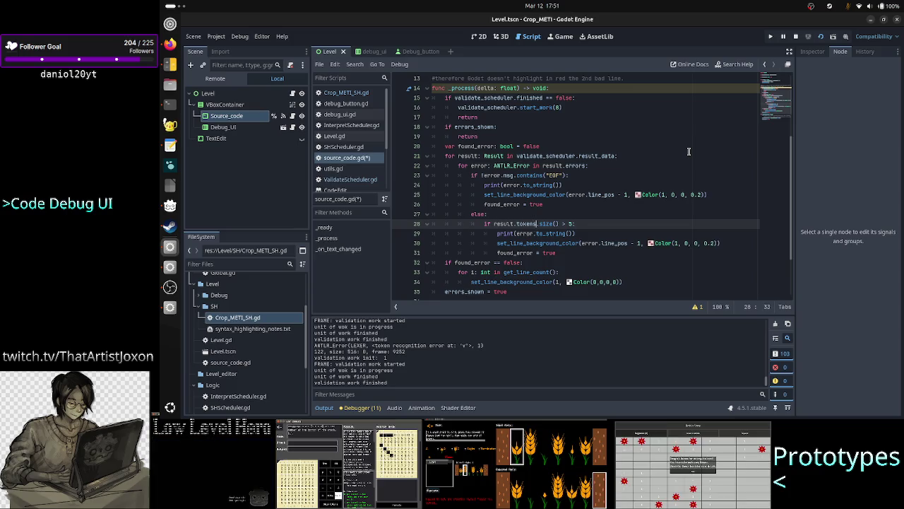
key("ctrl+BackSpace")
key("Delete")
type("commands")
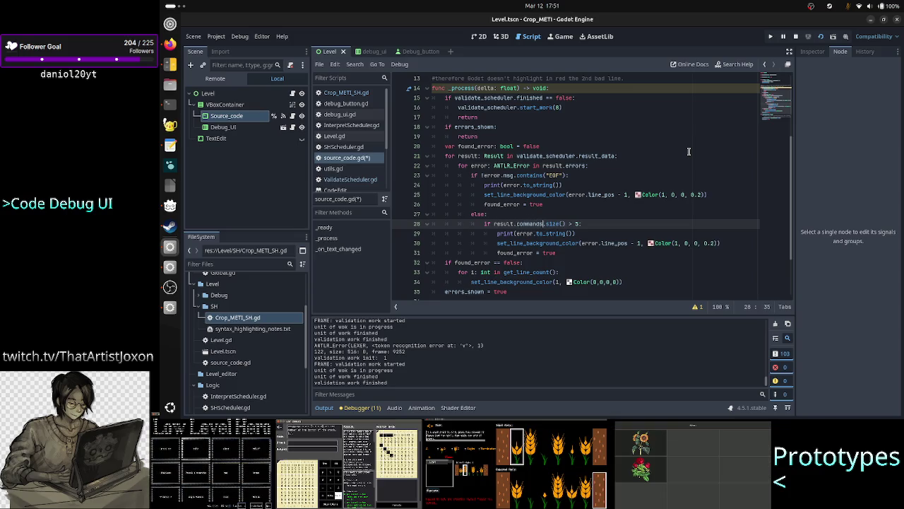
Step: Finish the condition as result.commands.is_empty():, save source_code.gd, and return to the game
key("ctrl+Right")
key("ctrl+Right")
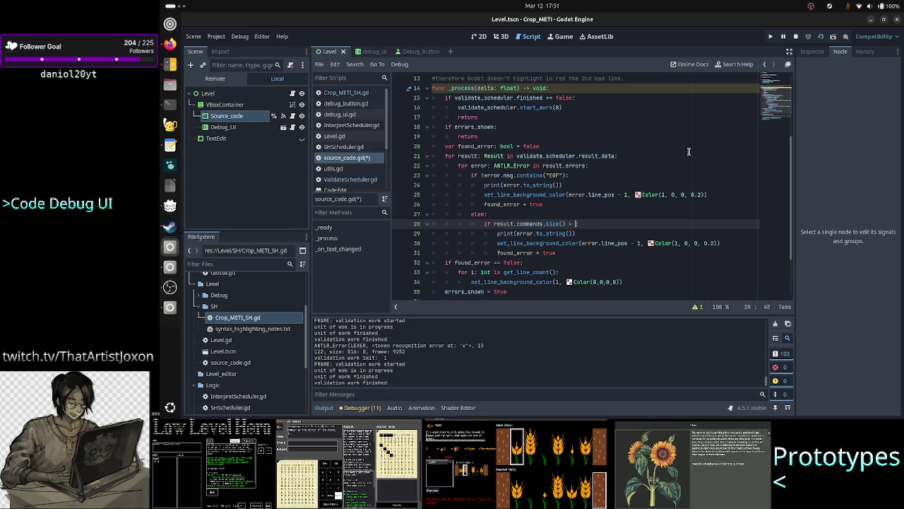
key("BackSpace")
key("BackSpace")
key("BackSpace")
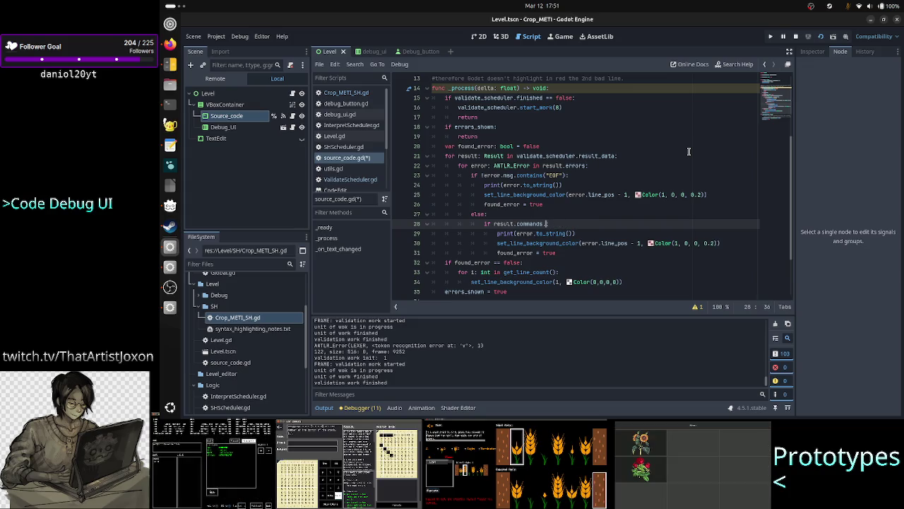
type("is_")
key("Return")
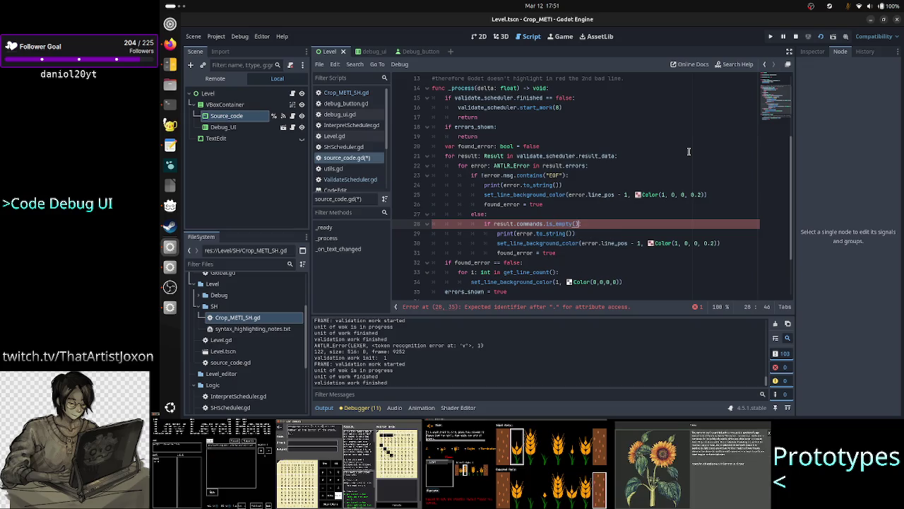
type(":")
key("Down")
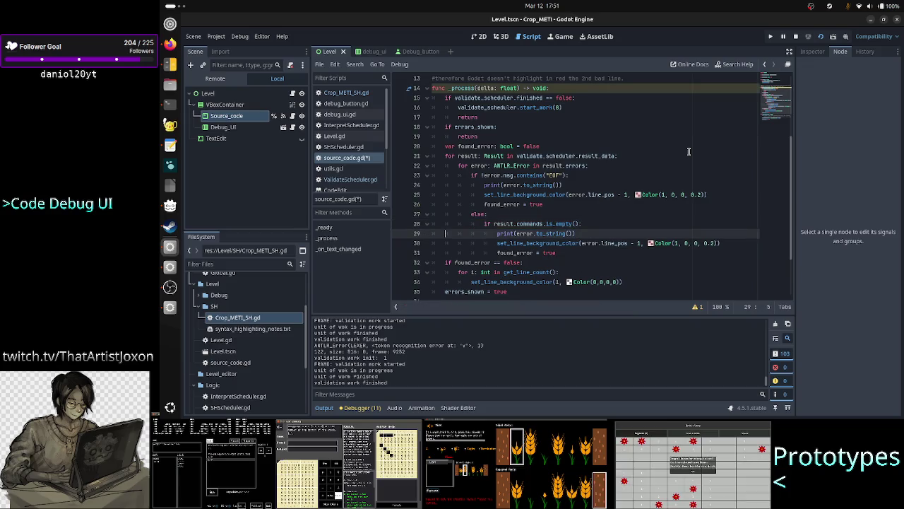
key("ctrl+s")
key("alt+Tab")
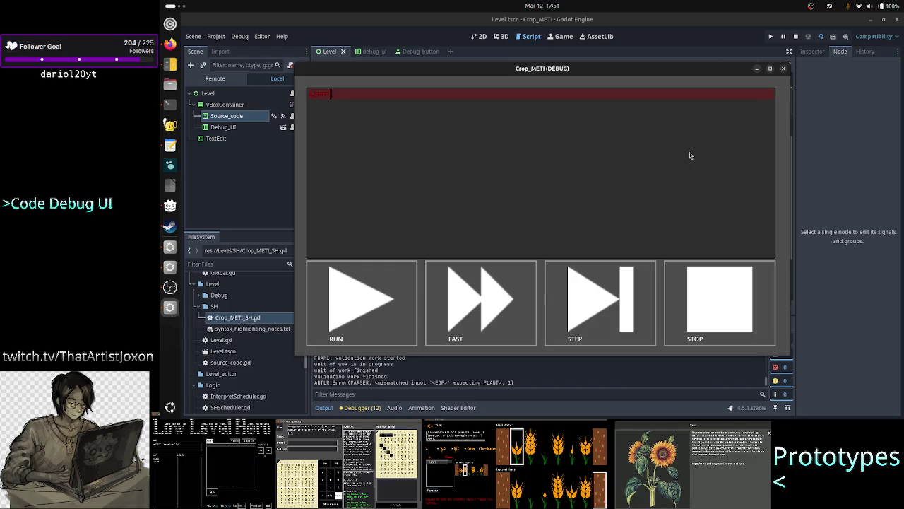
mouse_move(701, 74)
left_mouse_down()
mouse_move(693, 55)
mouse_move(721, 113)
mouse_move(730, 295)
left_mouse_up()
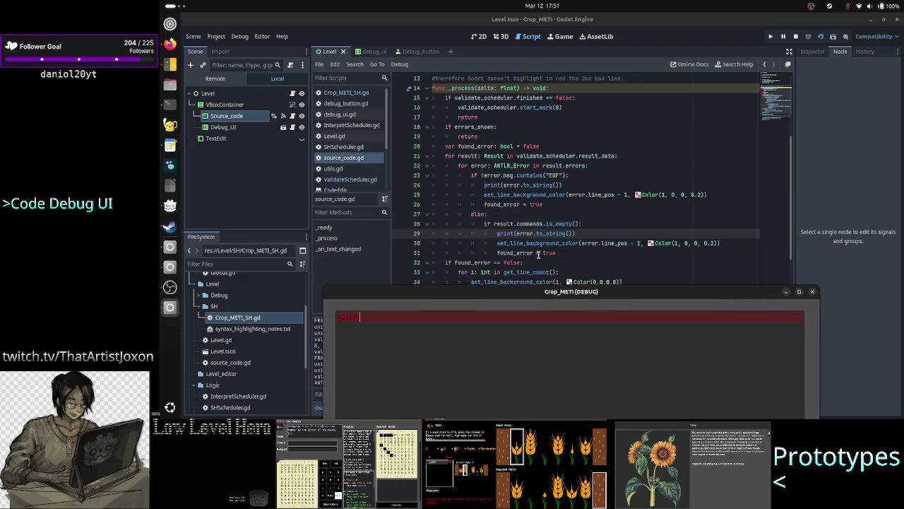
mouse_move(610, 296)
left_mouse_down()
mouse_move(626, 156)
mouse_move(615, 65)
left_mouse_up()
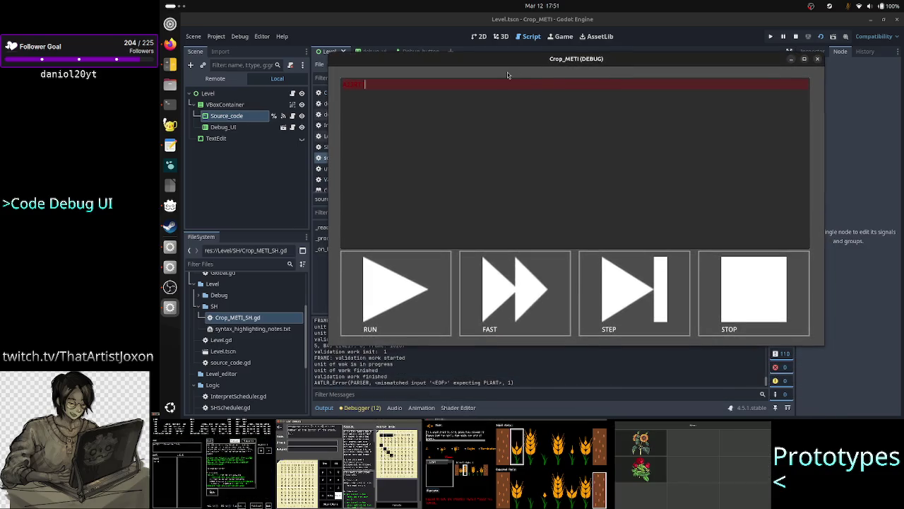
Step: Type test characters Tk, l and L2 into the debug field, deleting each again
type("T")
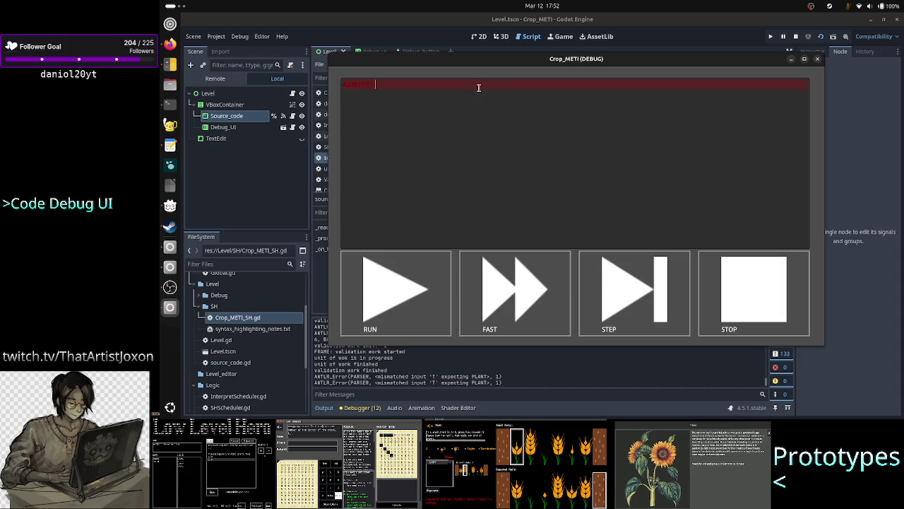
type("k")
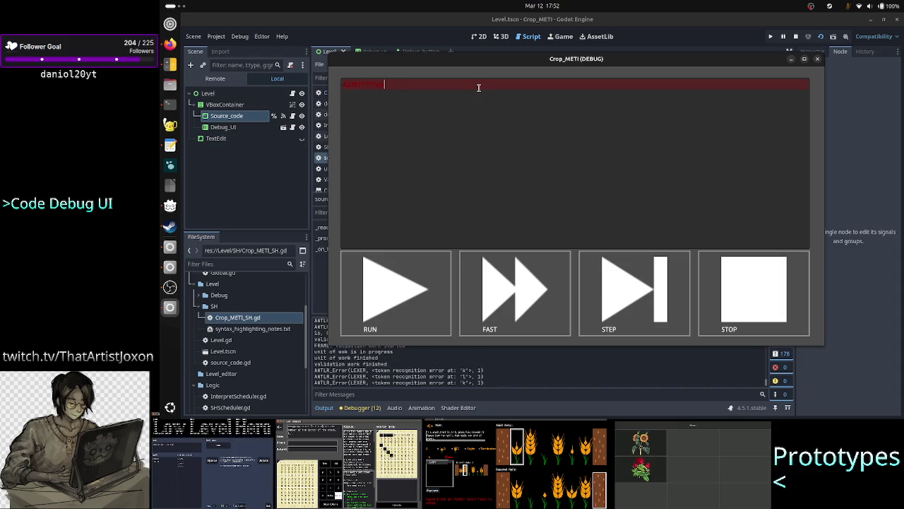
key("BackSpace")
key("BackSpace")
key("BackSpace")
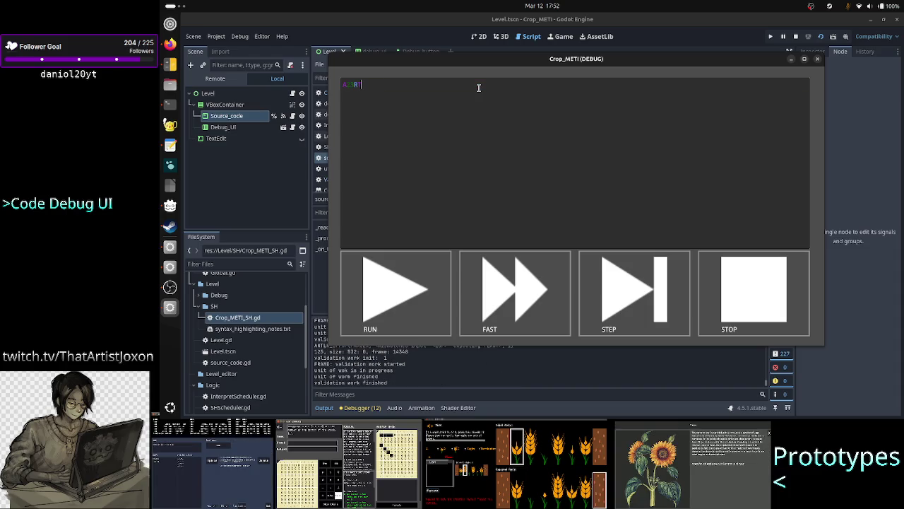
type("l")
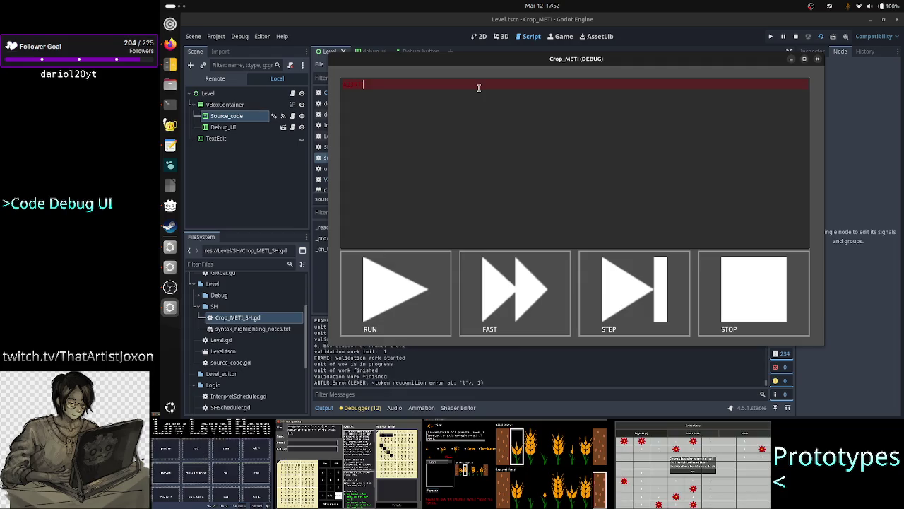
key("BackSpace")
type("L")
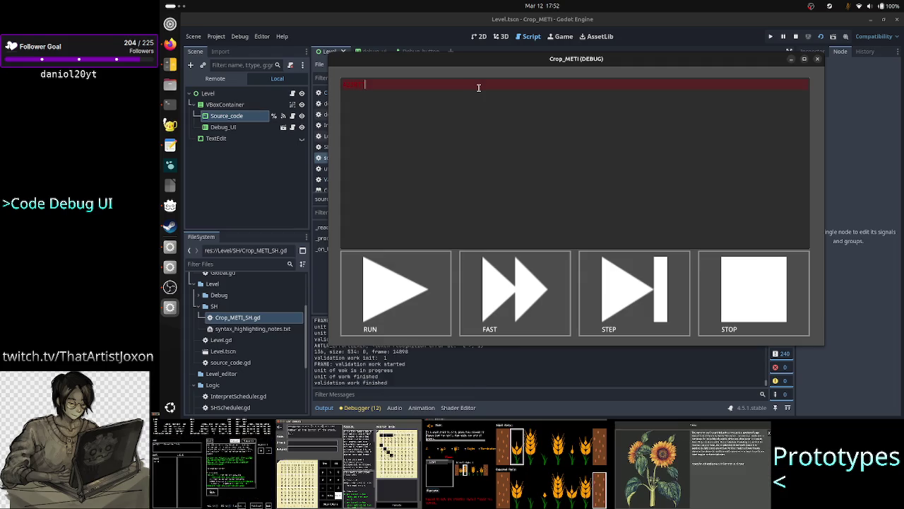
type("2")
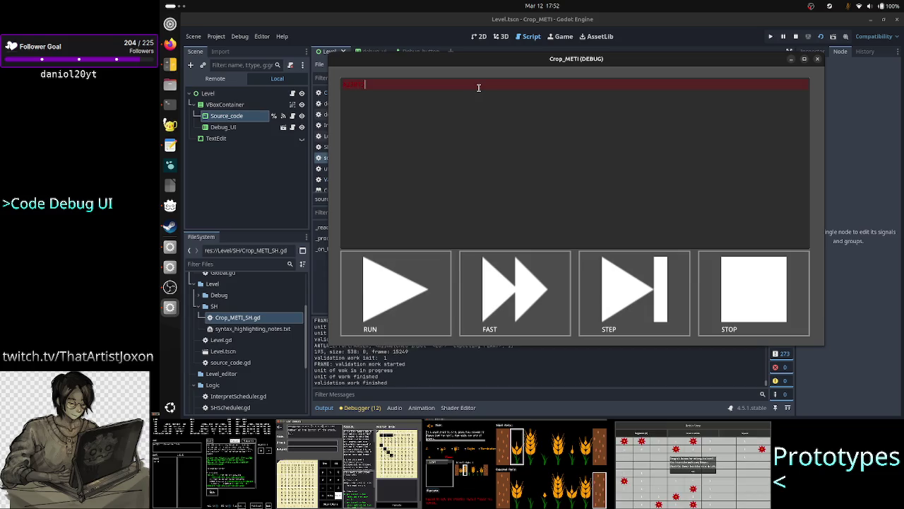
key("BackSpace")
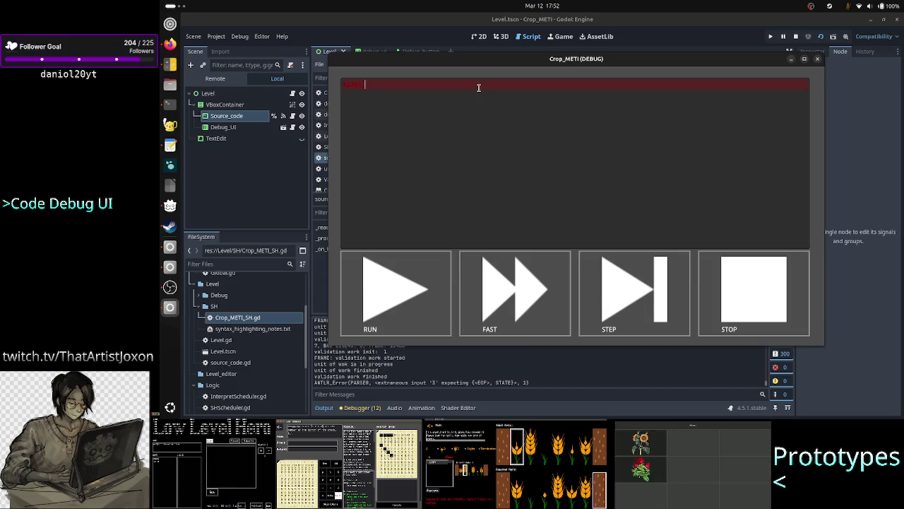
Step: Clear the test input, enter '#this is a comment', and close the debug window
key("BackSpace")
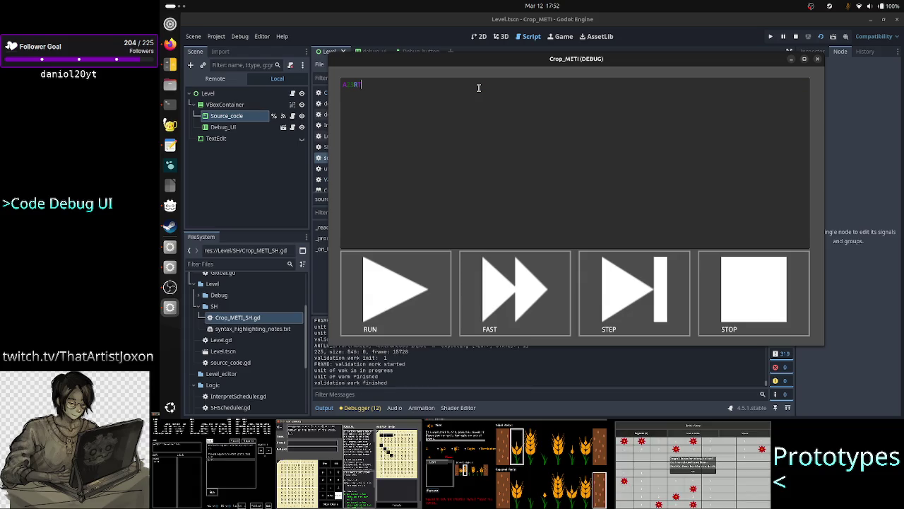
type("R")
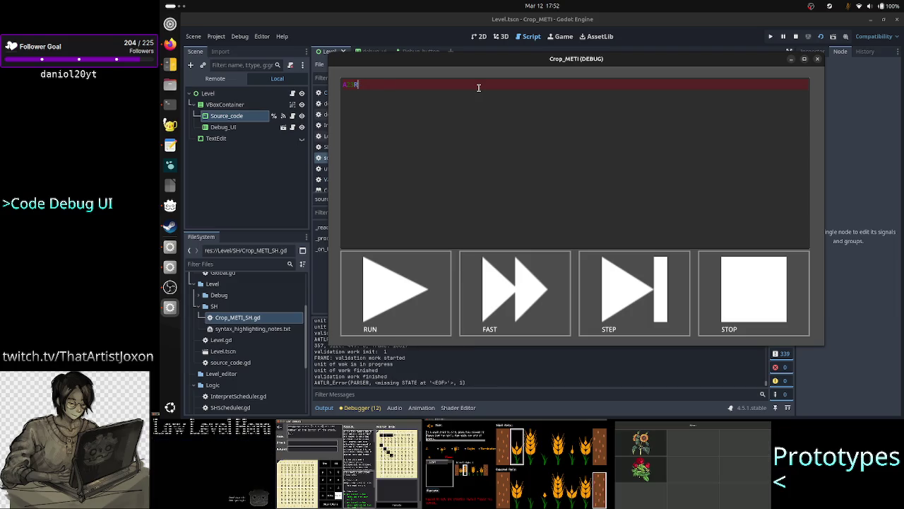
key("BackSpace")
type("T")
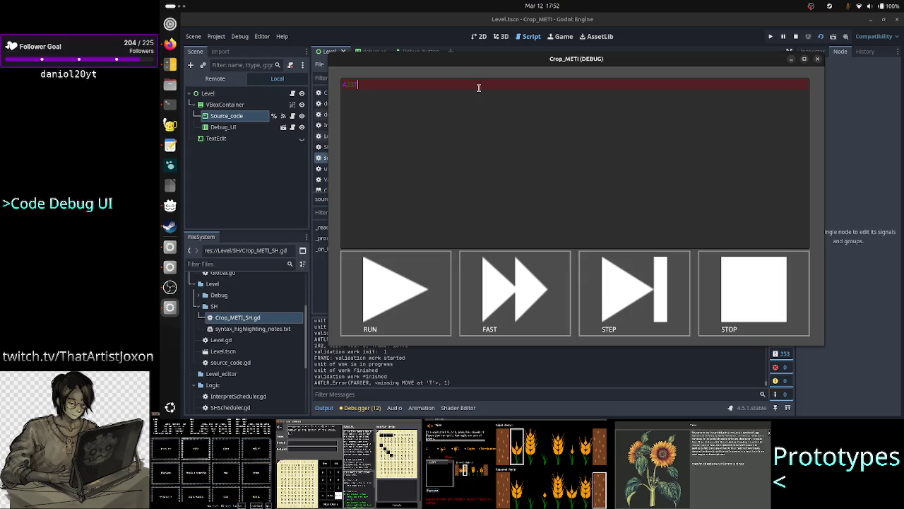
key("BackSpace")
key("BackSpace")
key("BackSpace")
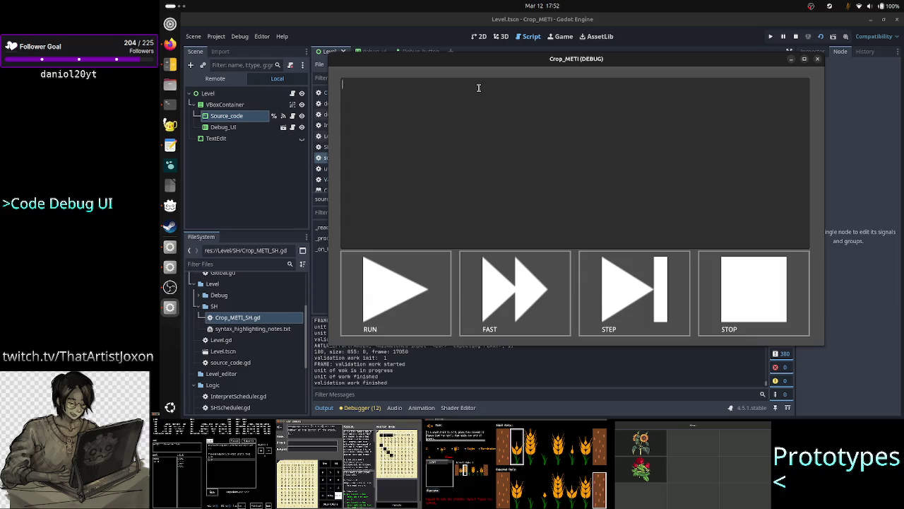
type("#this")
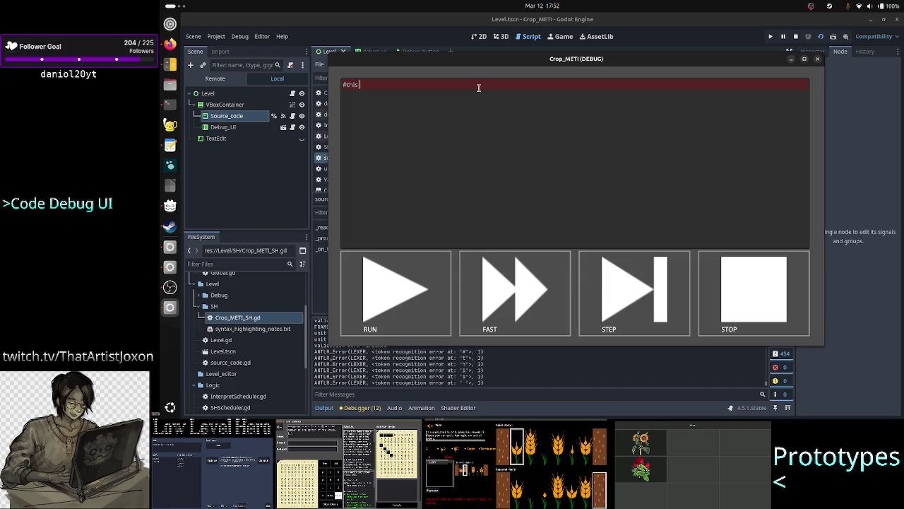
type(" is a comment")
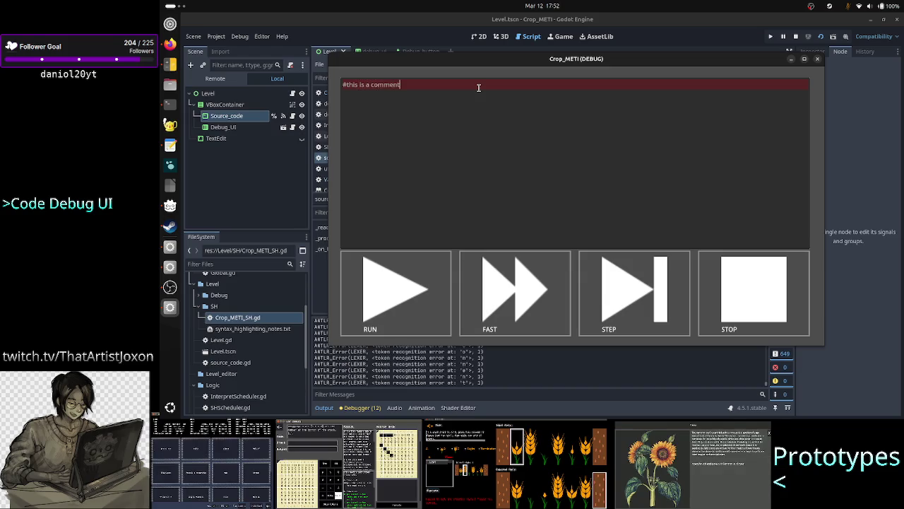
left_click(817, 58)
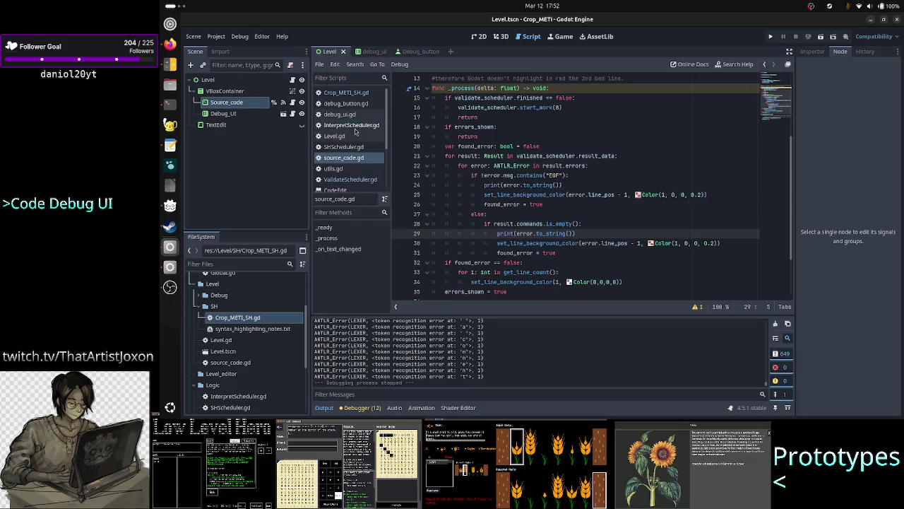
Step: Review the begins_with("#") comment check on line 29 of Crop_METI_SH.gd
left_click(346, 92)
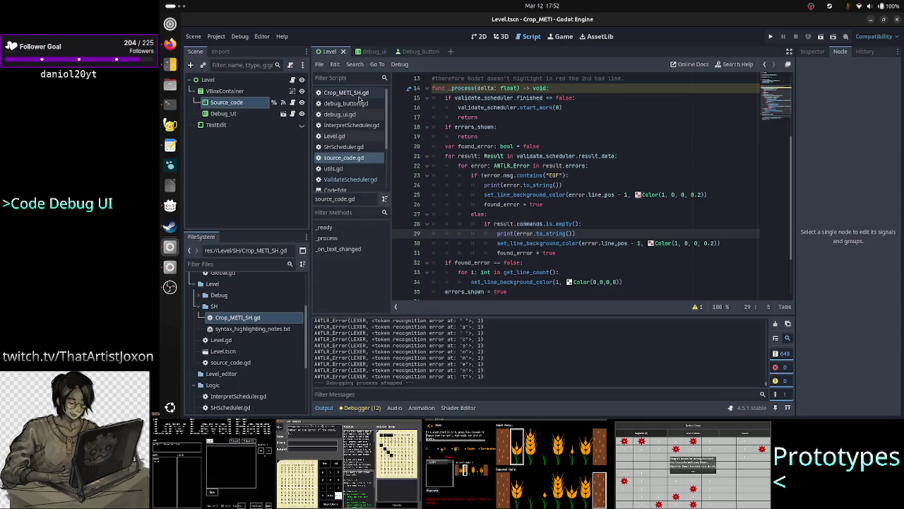
scroll(480, 168, "up", 5)
scroll(480, 168, "down", 3)
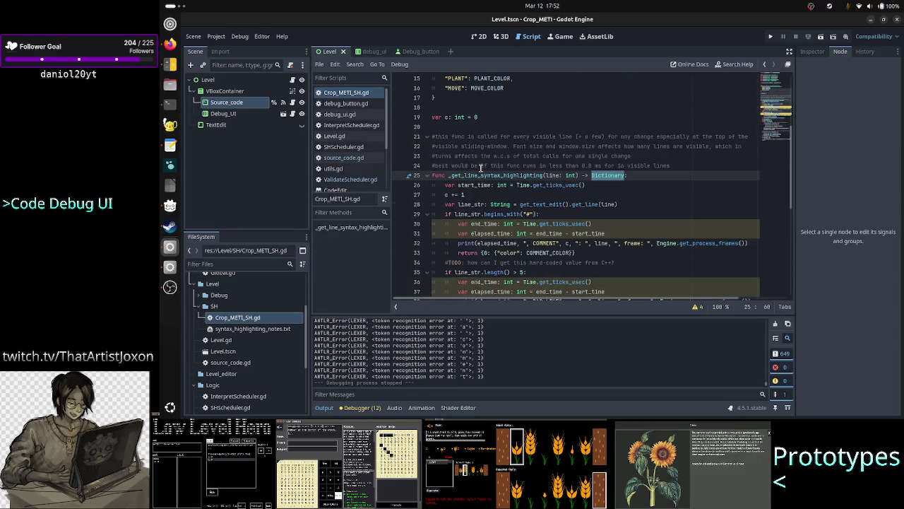
scroll(480, 168, "down", 2)
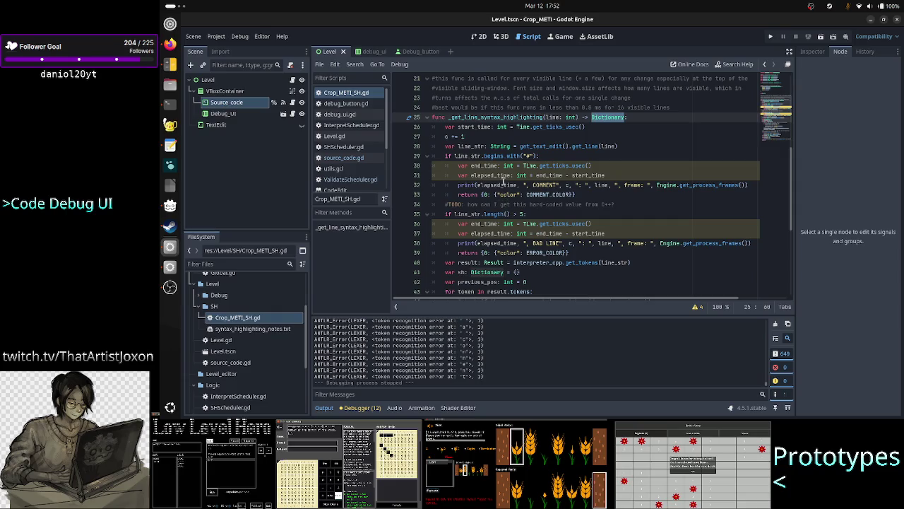
left_click_drag(484, 156, 546, 151)
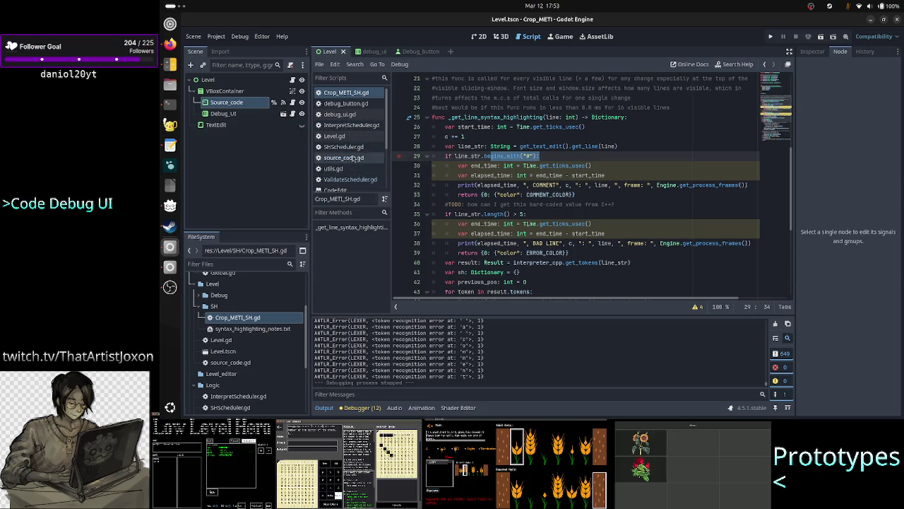
Step: Return to source_code.gd and retype the closing parenthesis at the end of line 40
left_click(292, 103)
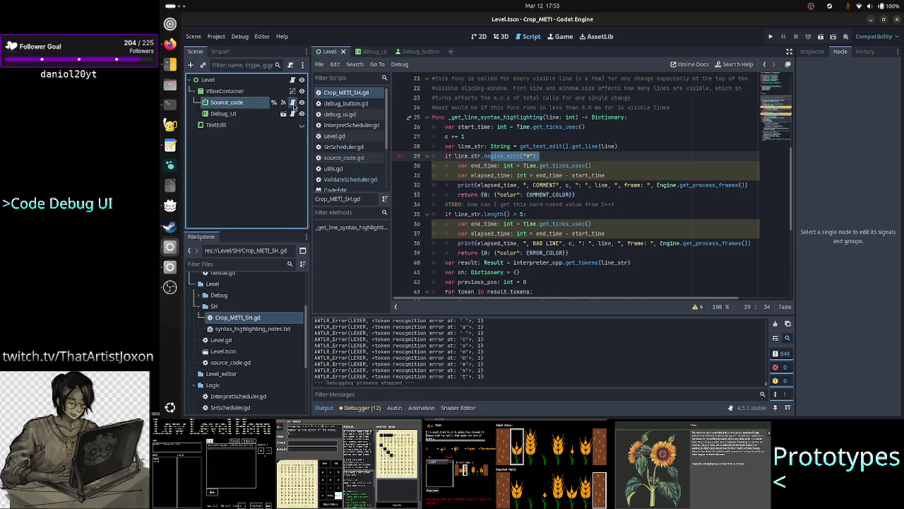
left_click(578, 89)
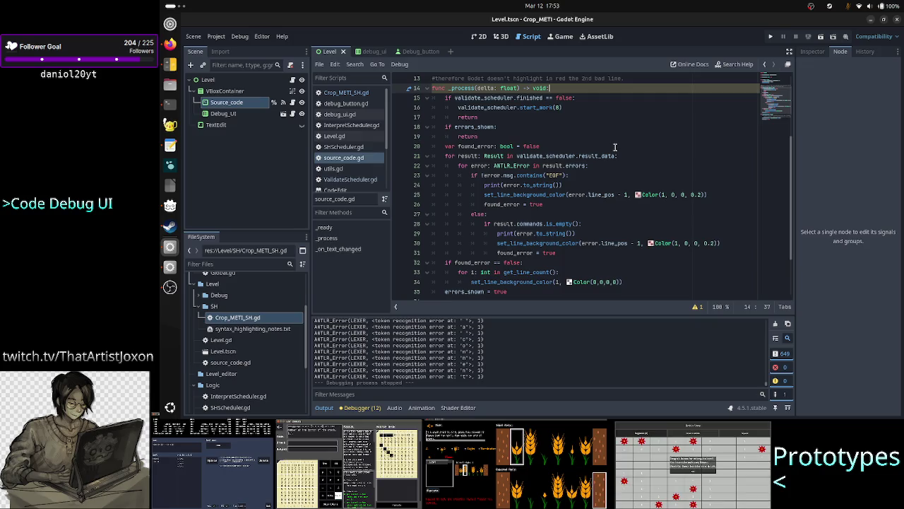
scroll(614, 147, "down", 3)
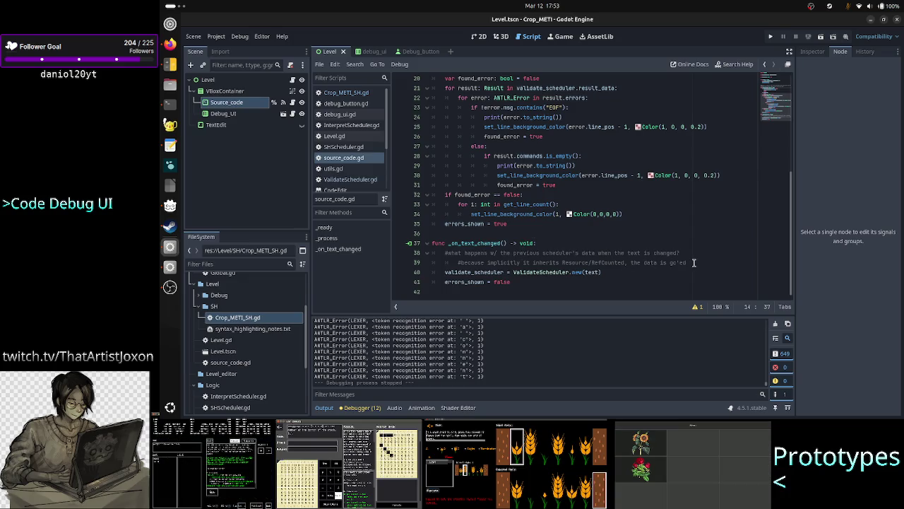
left_click(611, 274)
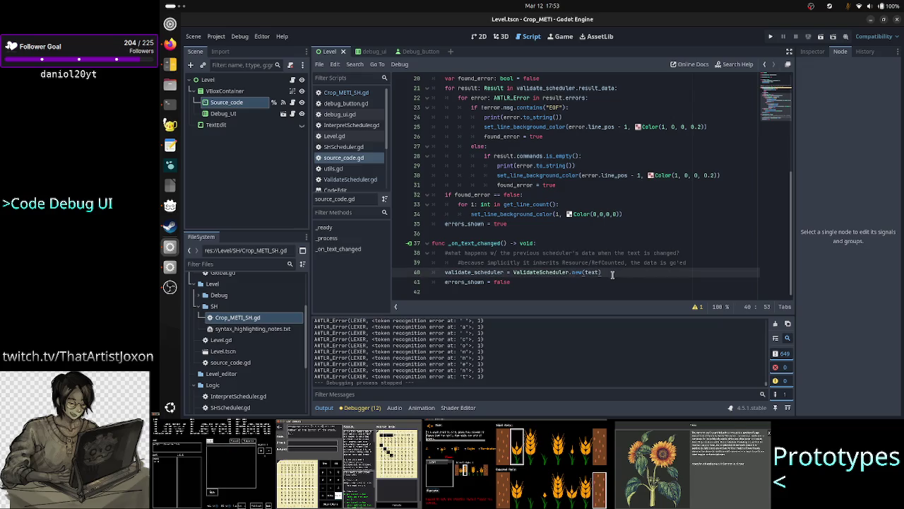
key("BackSpace")
type(")")
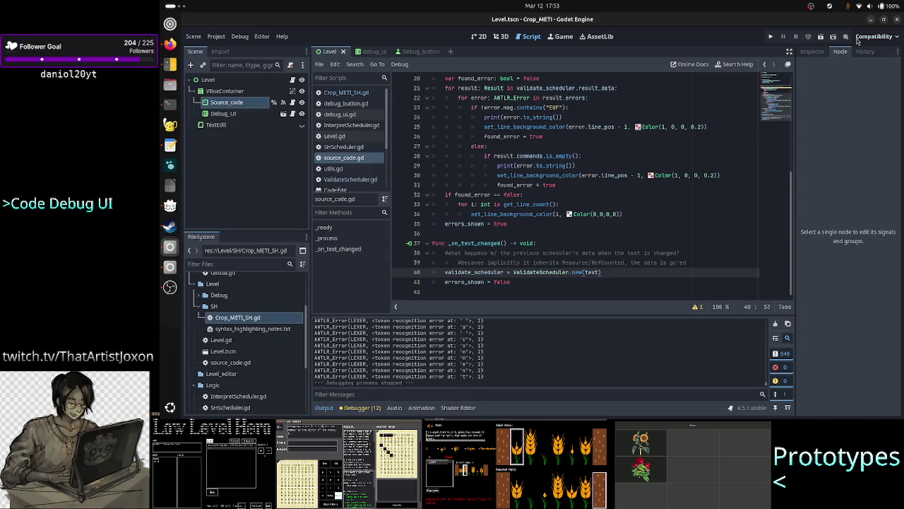
Step: Run the game, type a lone # in the debug field, stop it, and return to the terminal
left_click(819, 37)
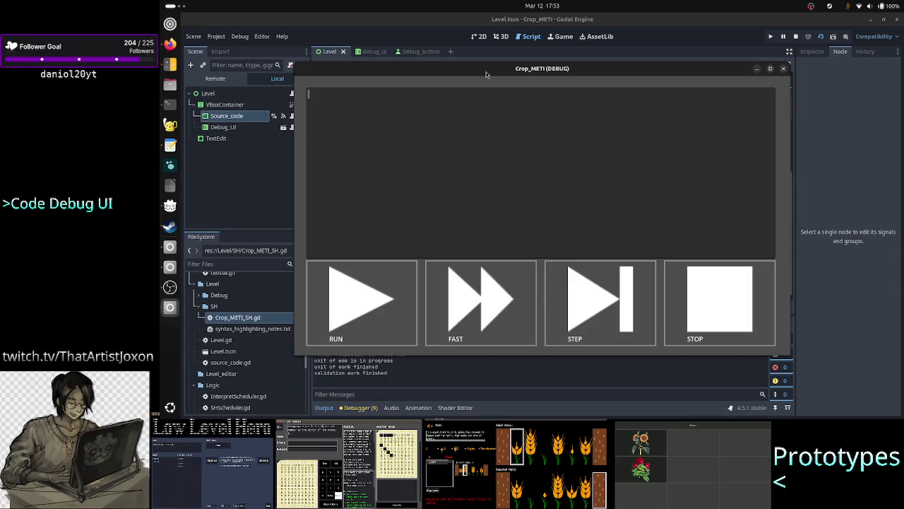
left_click_drag(486, 74, 526, 39)
type("#")
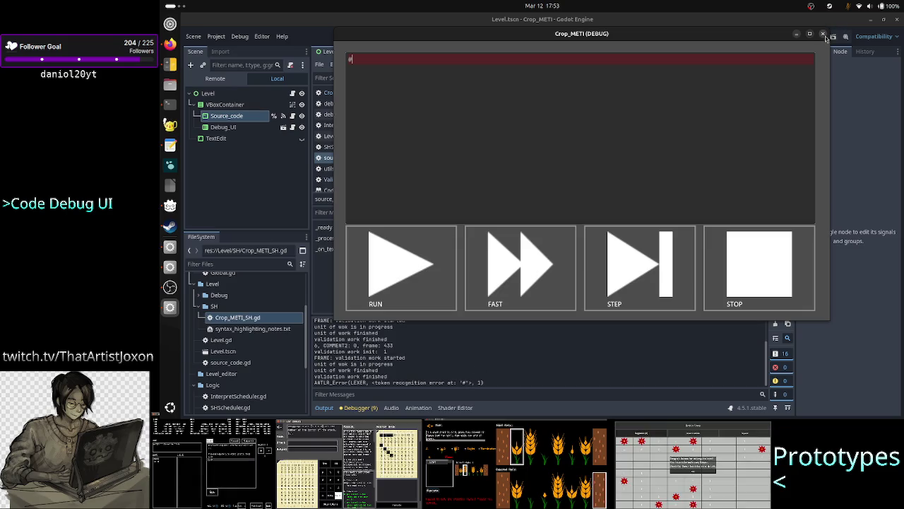
left_click(824, 34)
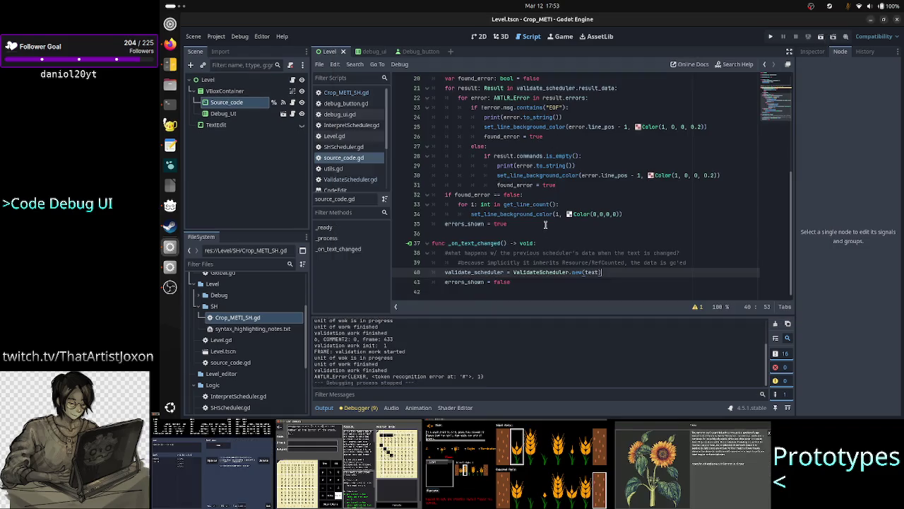
scroll(563, 161, "up", 2)
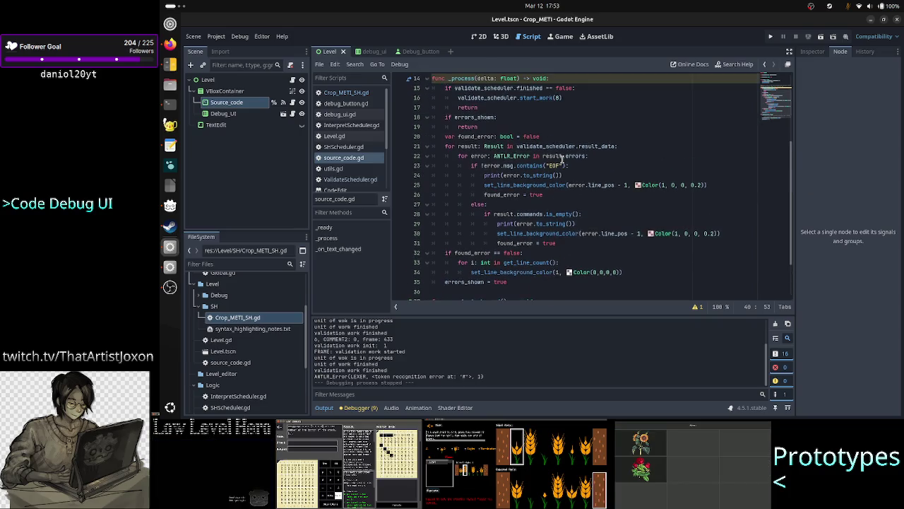
left_click(169, 103)
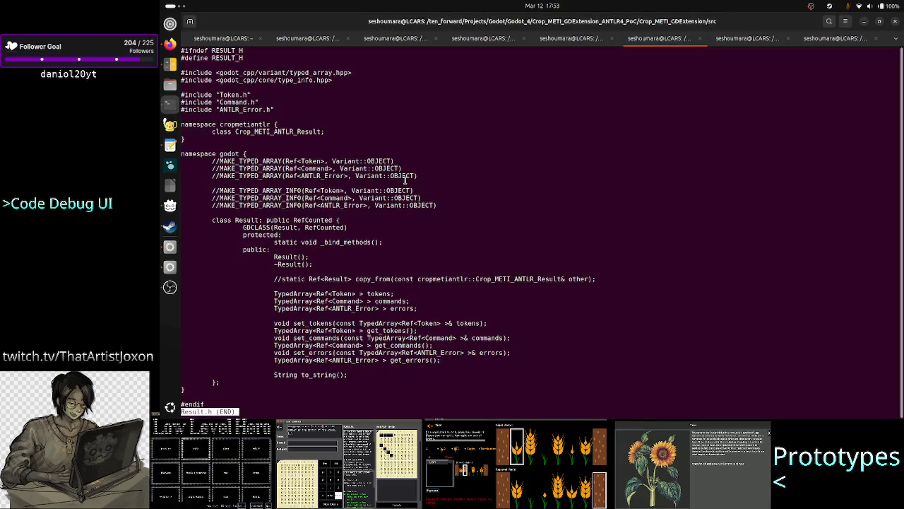
type("q")
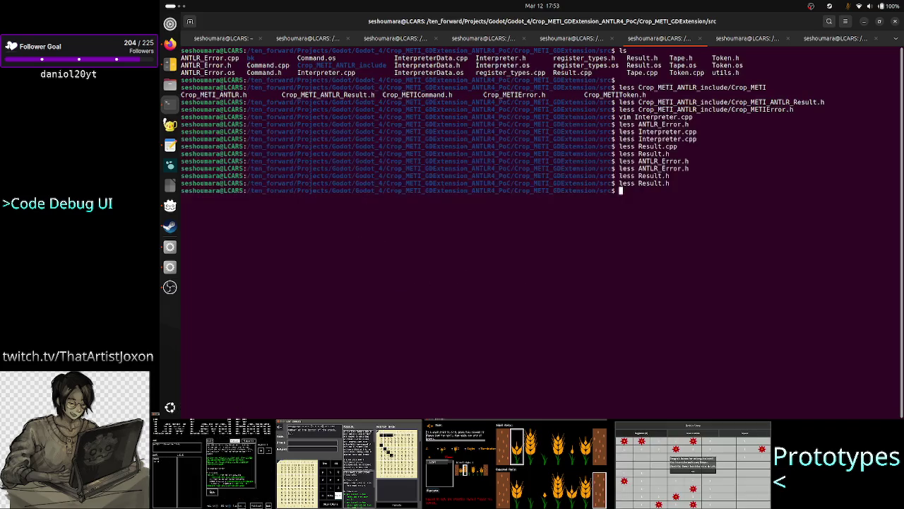
type("less Result.h")
key("Return")
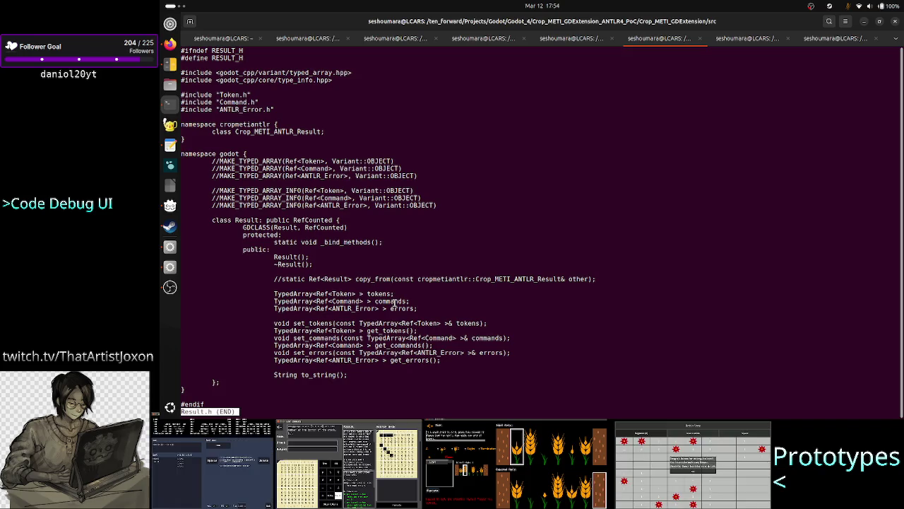
left_click_drag(394, 302, 269, 301)
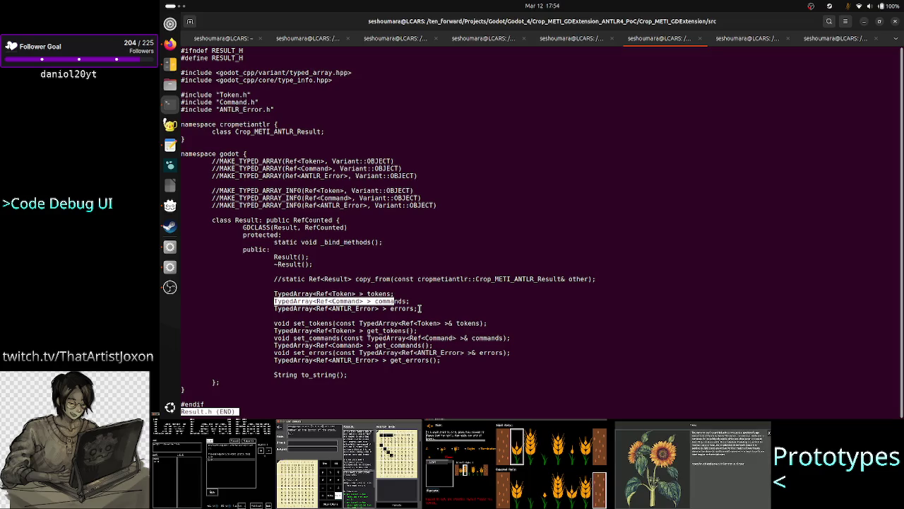
key("q")
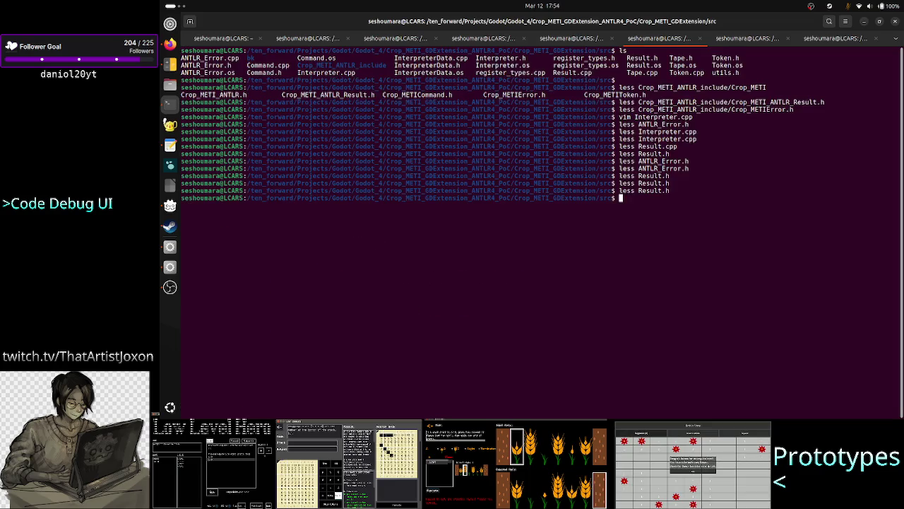
key("alt+Tab")
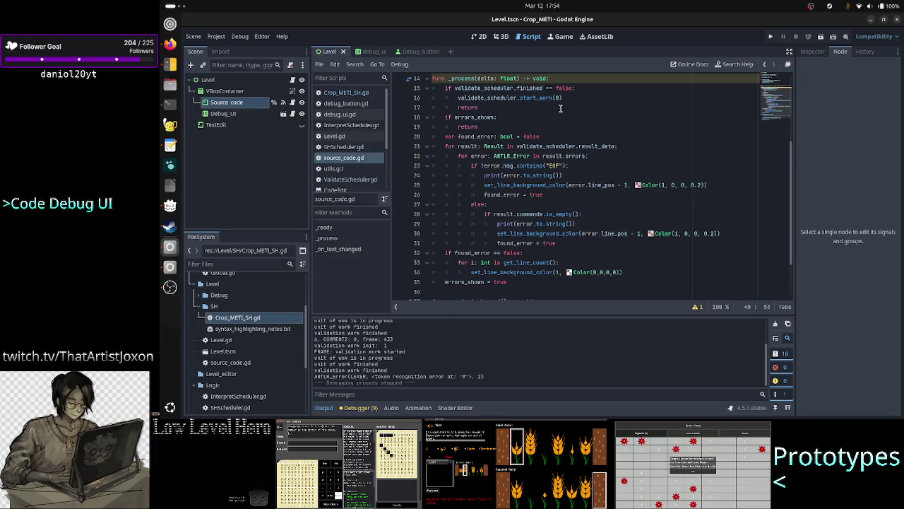
Step: Inspect line_pos on line 25, then insert and remove a blank line above the errors_shown check
mouse_move(515, 161)
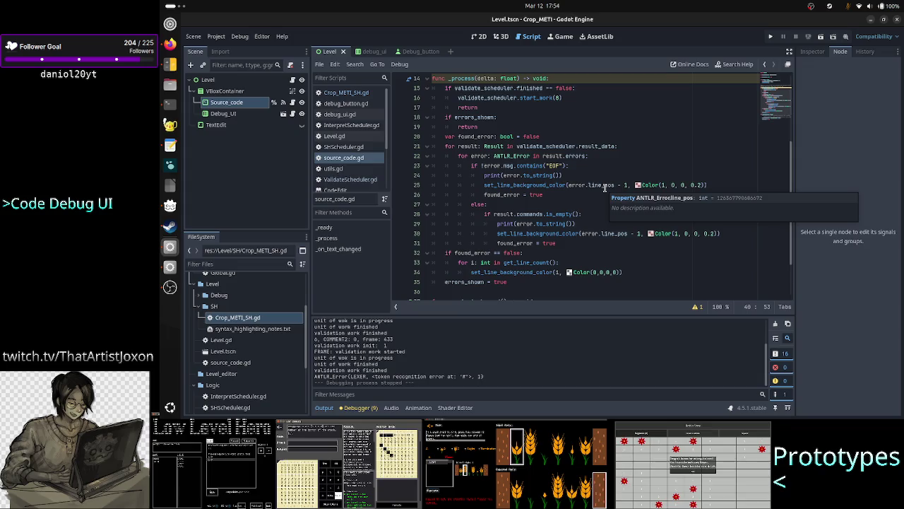
double_click(602, 185)
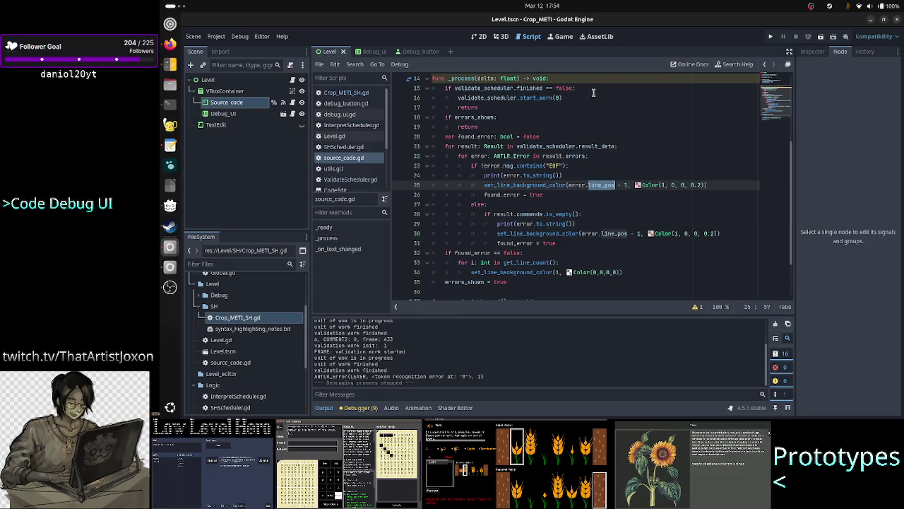
scroll(594, 113, "up", 3)
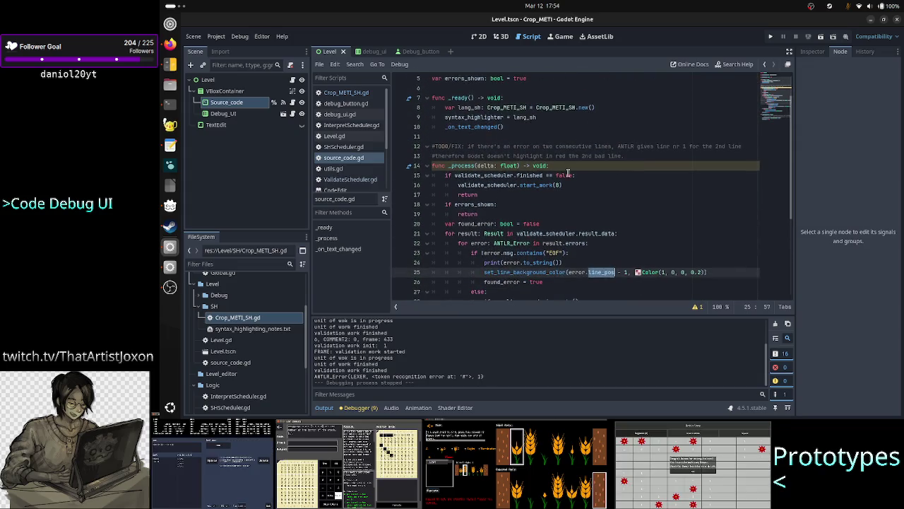
left_click(532, 200)
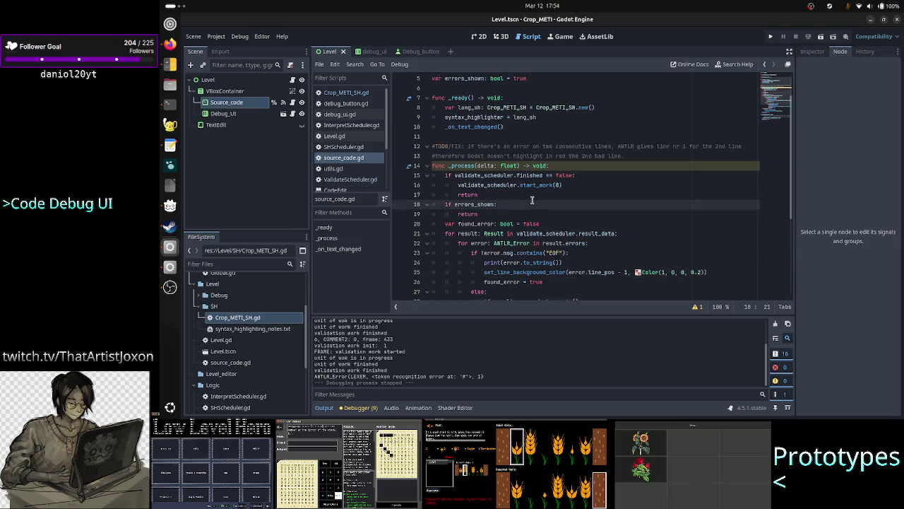
key("Return")
key("alt+Up")
key("BackSpace")
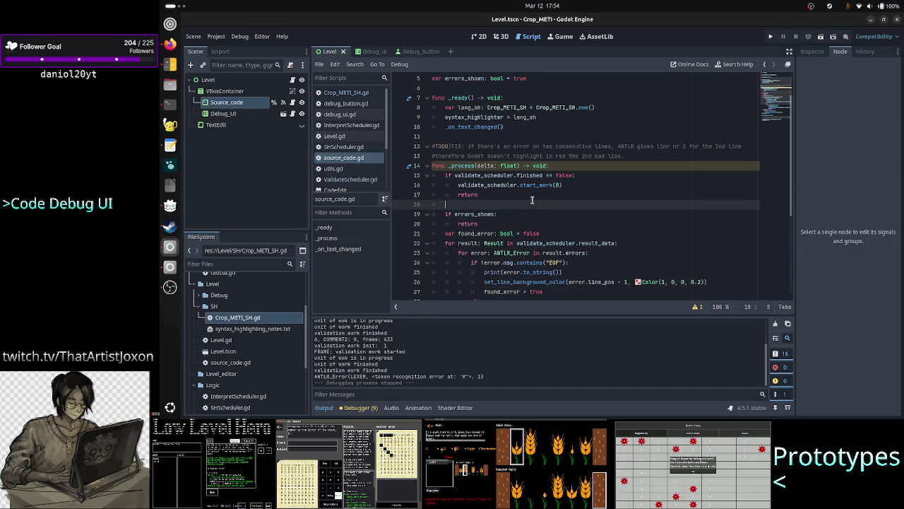
key("BackSpace")
key("BackSpace")
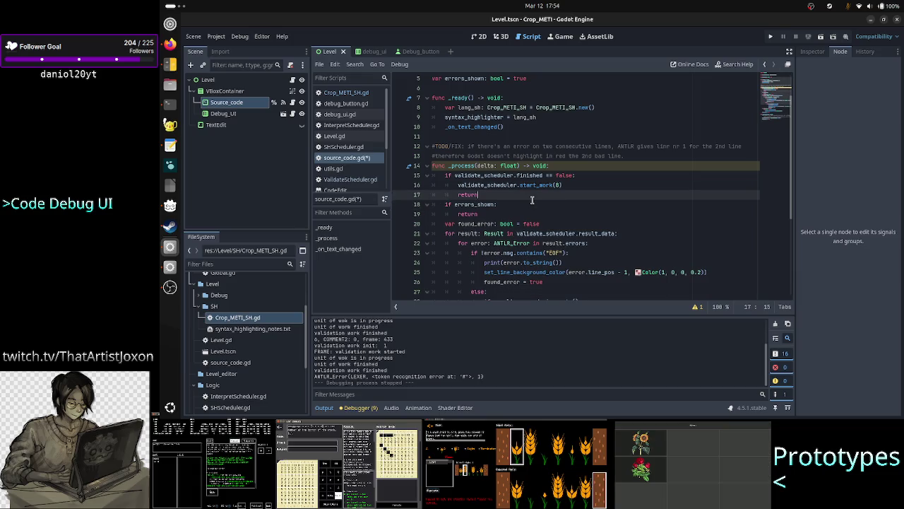
key("Down")
key("Down")
Step: Add and remove a blank line after the errors_shown return, moving down into the error loop
key("Return")
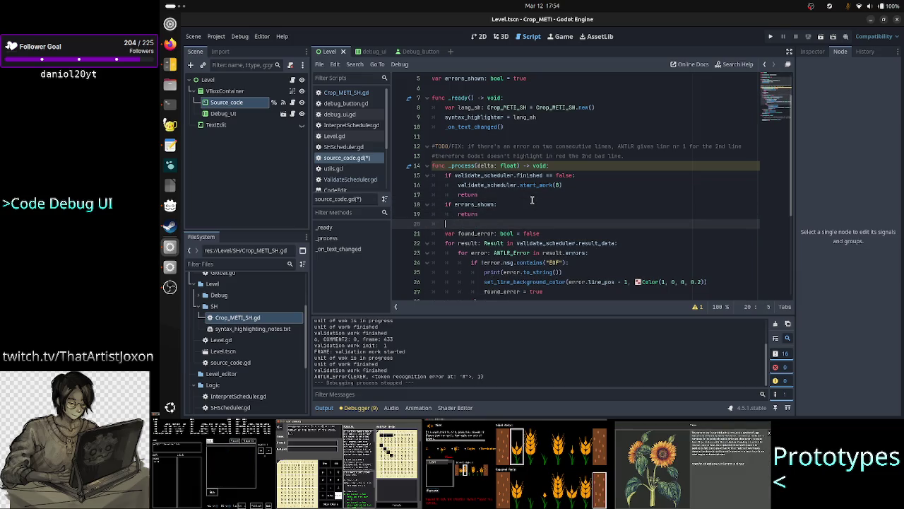
scroll(572, 198, "down", 3)
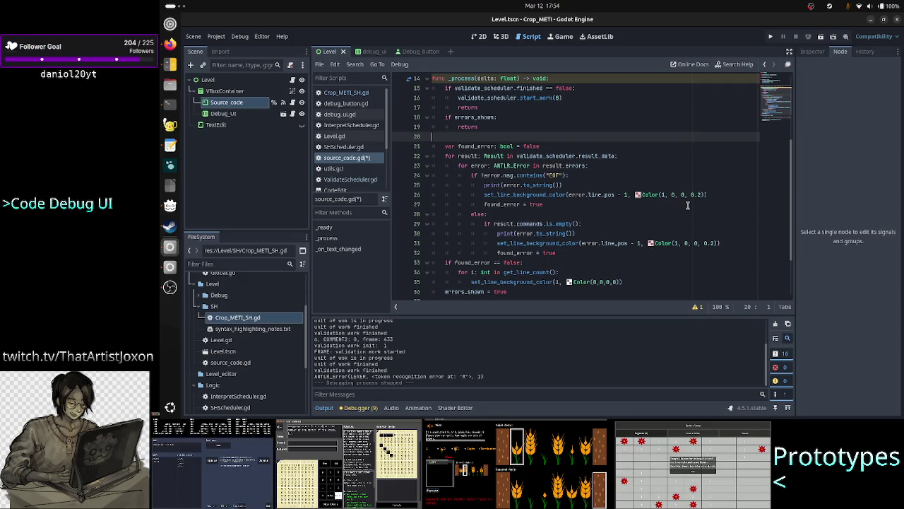
key("BackSpace")
key("BackSpace")
key("Down")
key("Down")
key("Down")
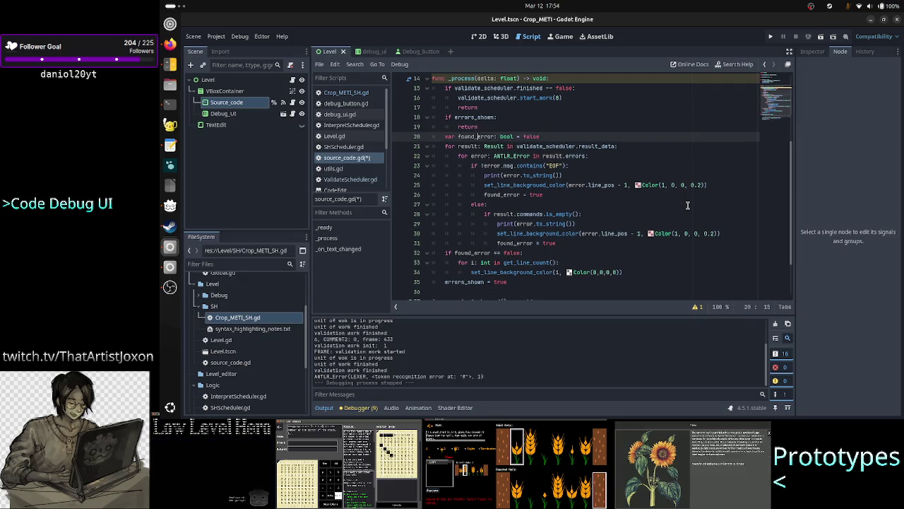
key("Right")
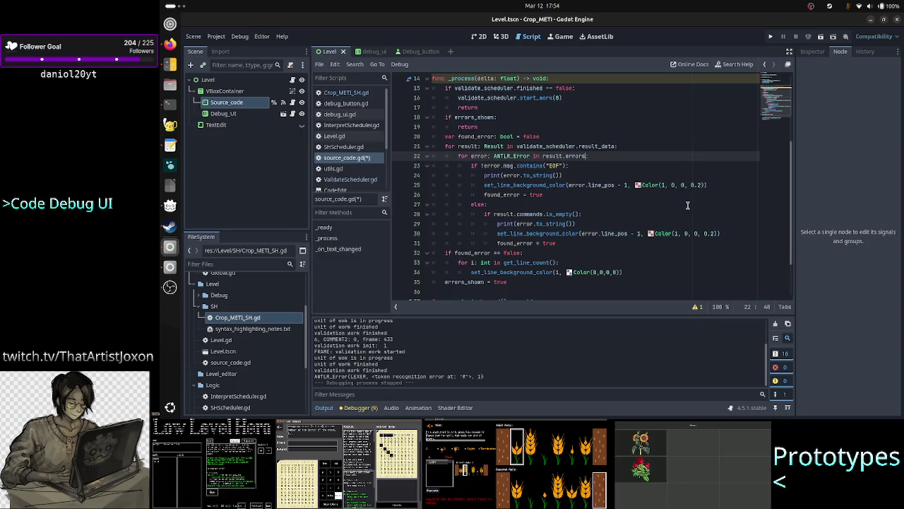
Step: Open a new line in the error loop and start an if condition, ending at 'if get_text'
key("End")
key("Return")
type("if")
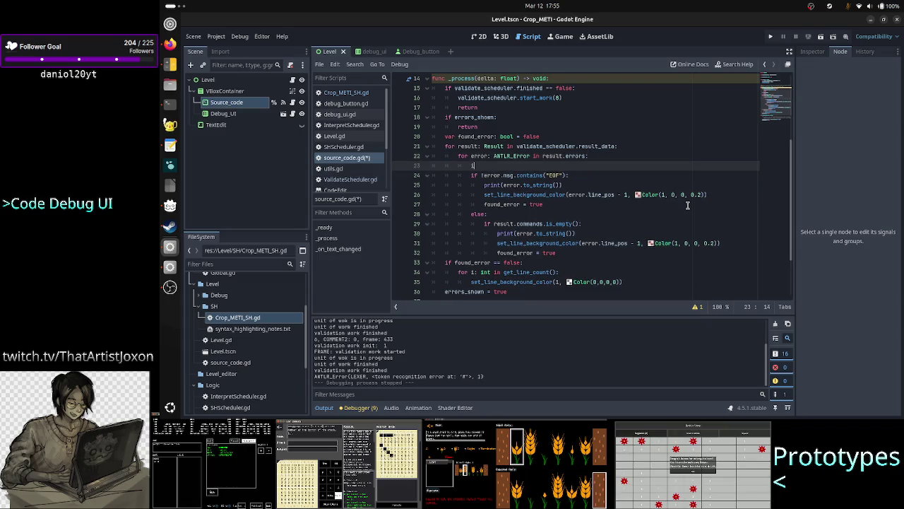
key("Escape")
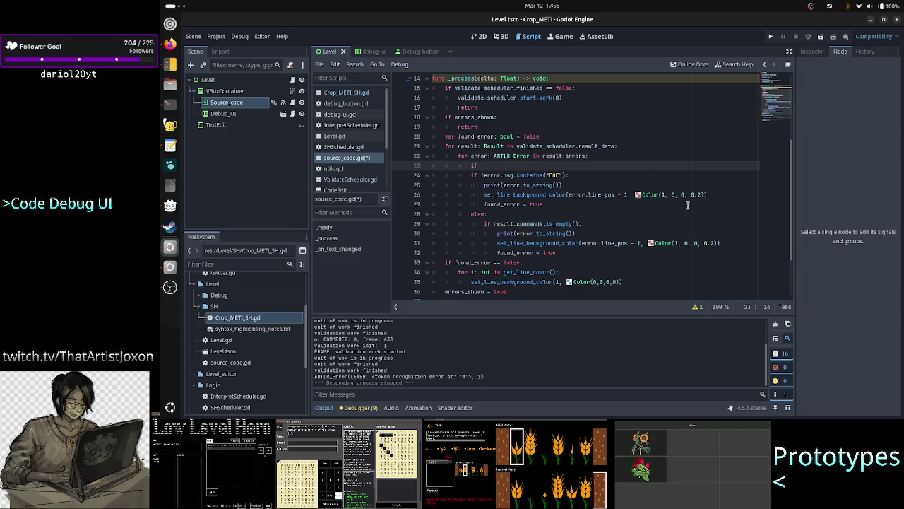
type("error.")
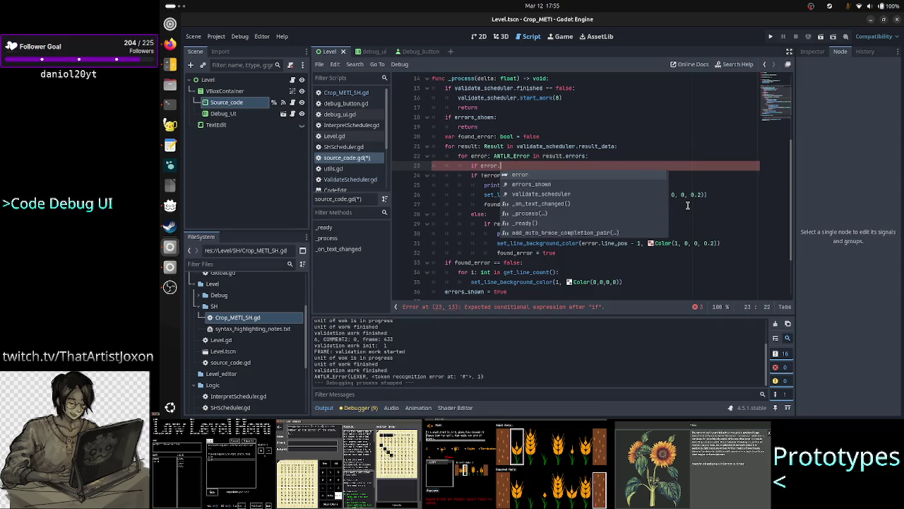
type("line_pos")
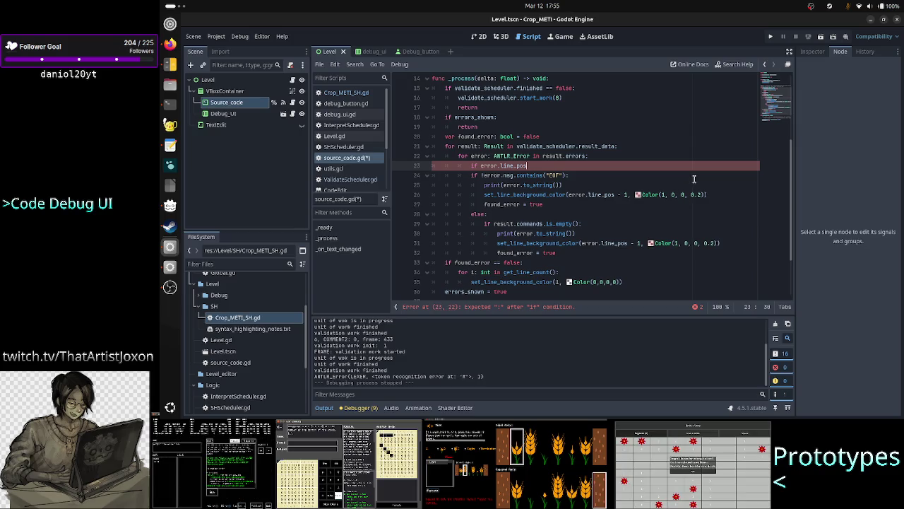
key("BackSpace")
key("BackSpace")
key("BackSpace")
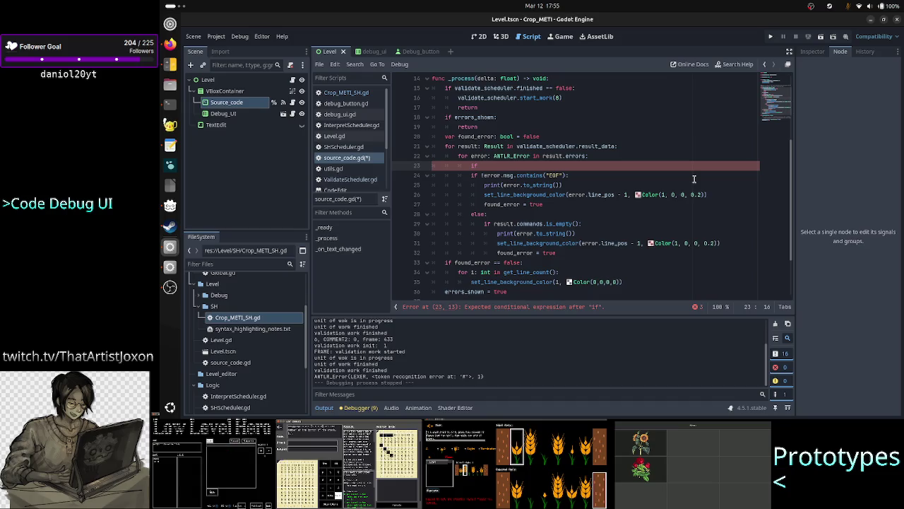
type("get_te")
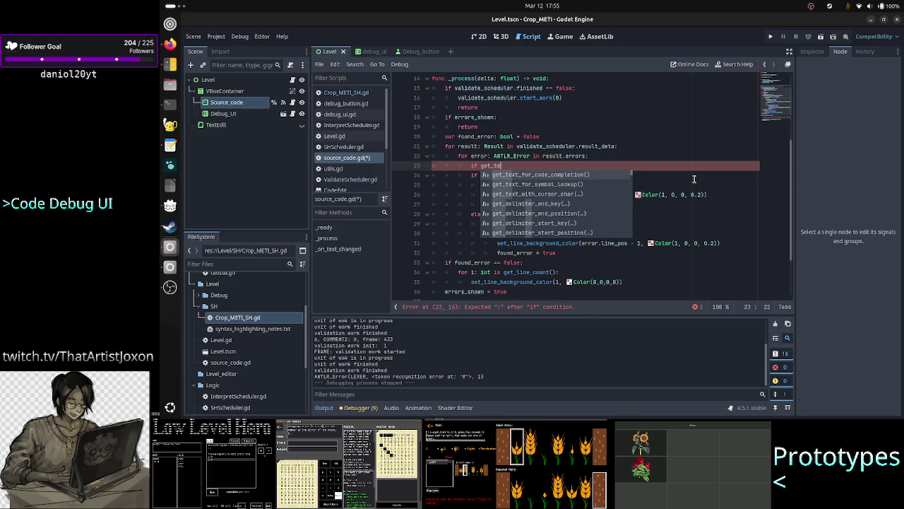
key("BackSpace")
key("BackSpace")
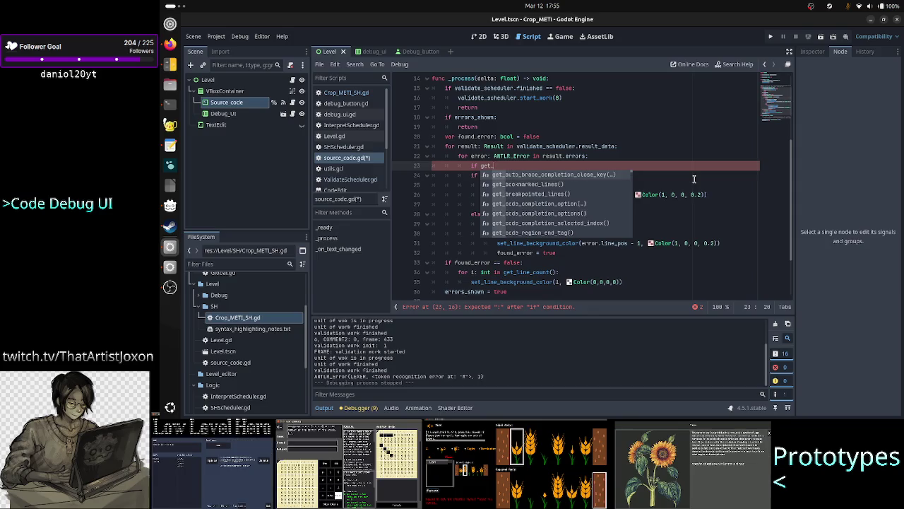
type("text")
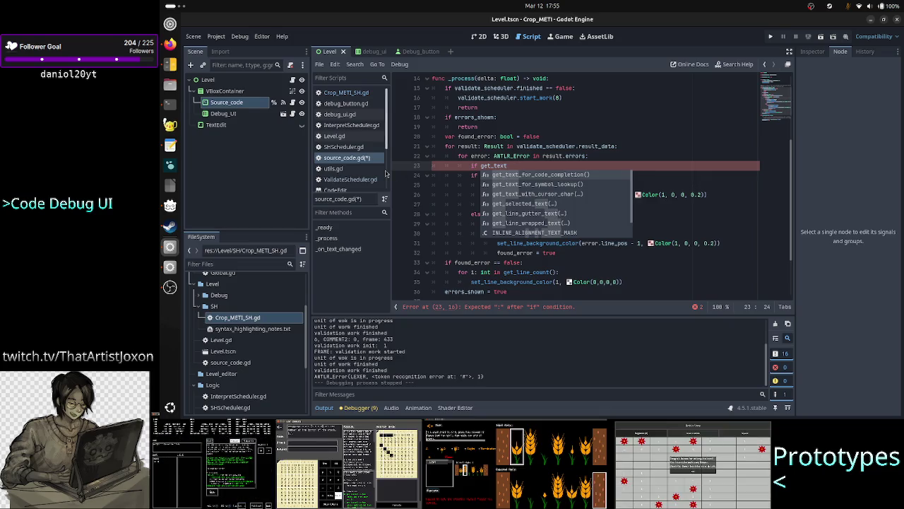
scroll(345, 177, "down", 3)
Step: Search the TextEdit reference for 'get', then change the condition to get_line(error.line_pos
left_click(340, 185)
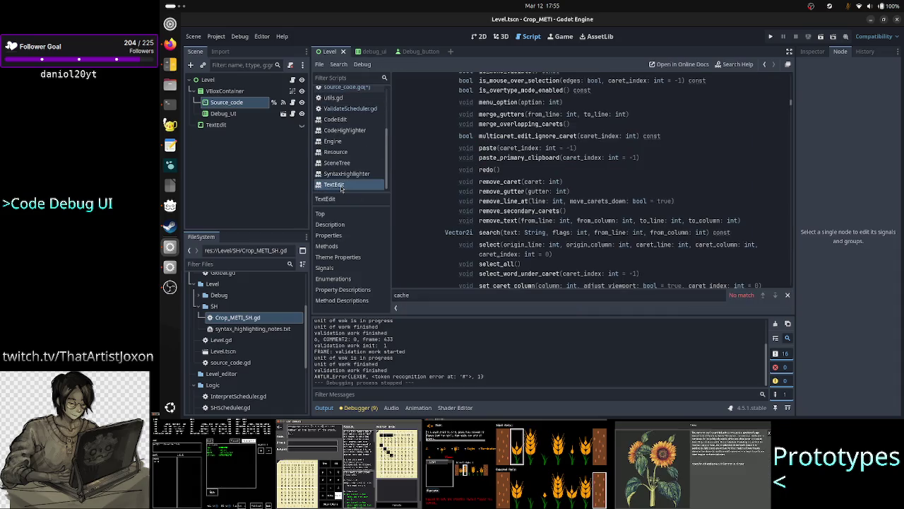
key("ctrl+f")
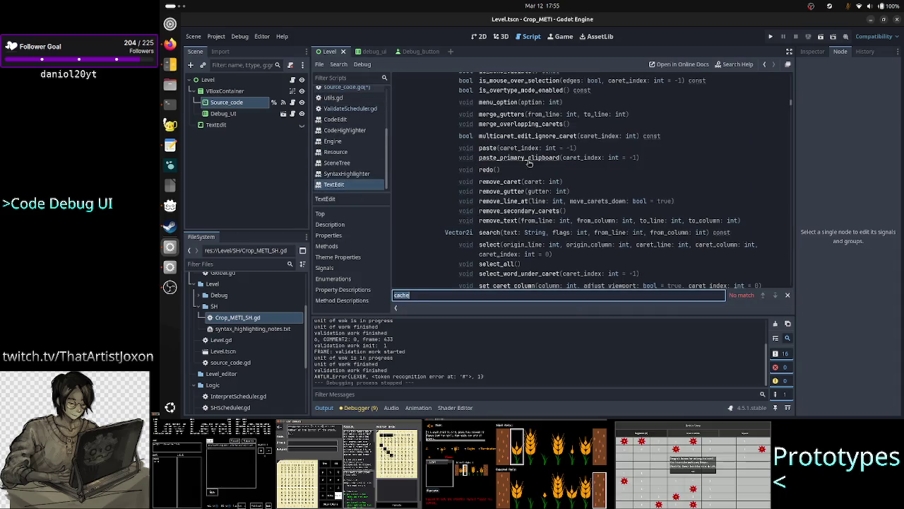
type("get")
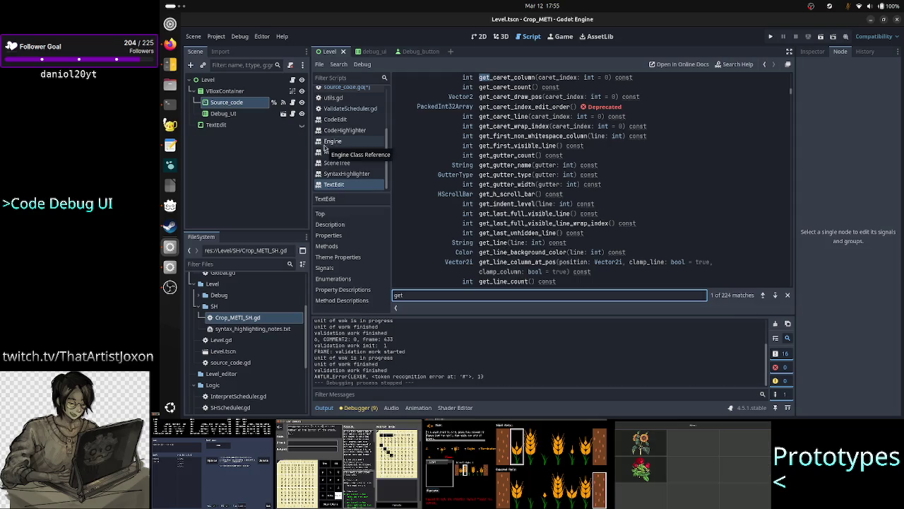
left_click(348, 87)
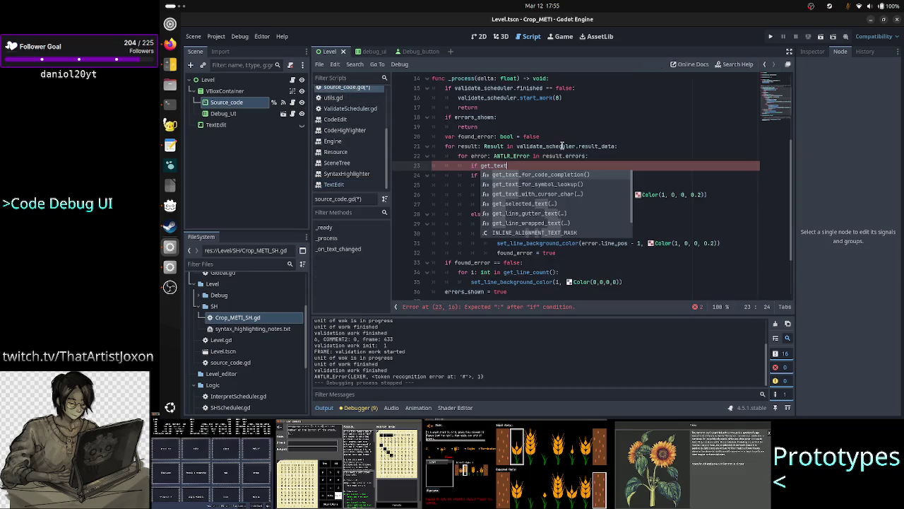
key("BackSpace")
key("BackSpace")
key("BackSpace")
type("line(")
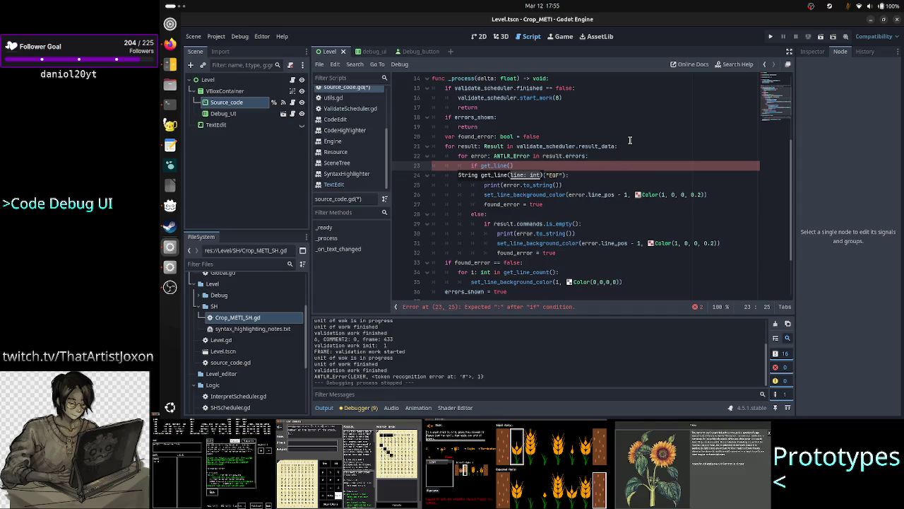
type("error.")
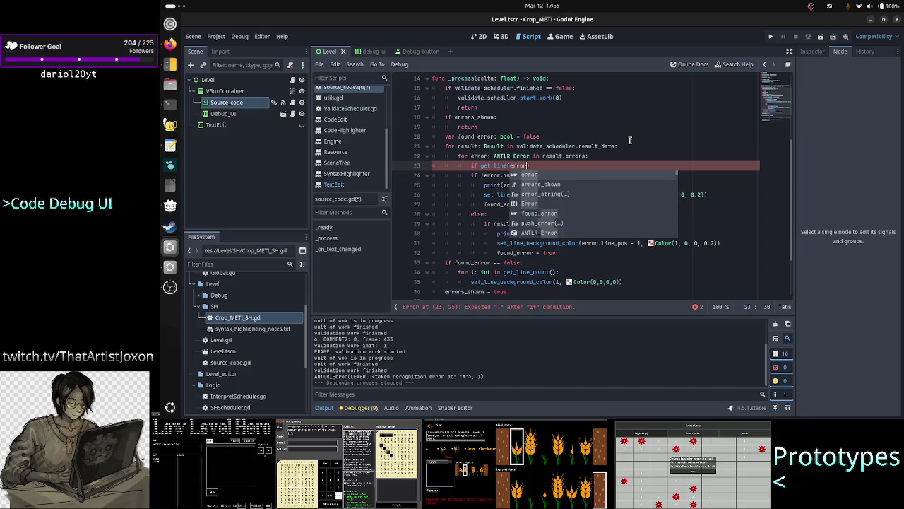
type("line_pos")
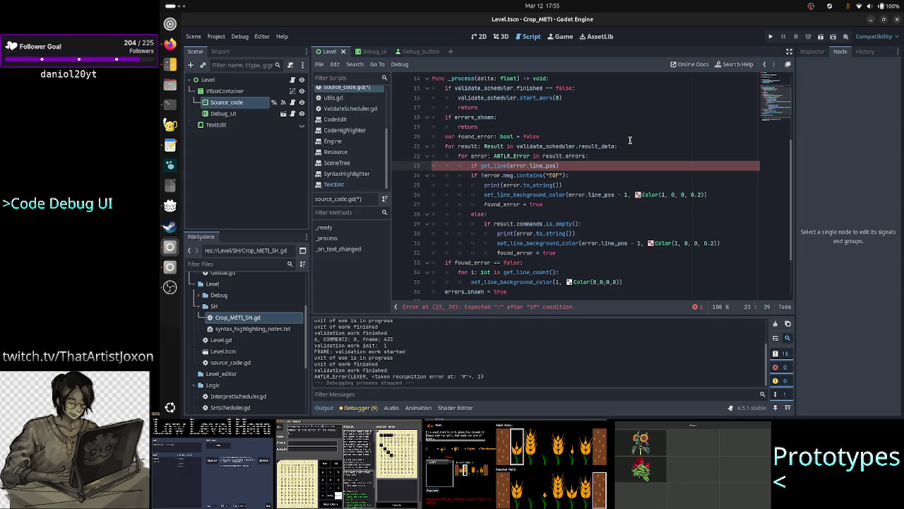
Step: Complete line 23 as if get_line(error.line_pos - 1).begins_with("#"): and open its body line
double_click(602, 195)
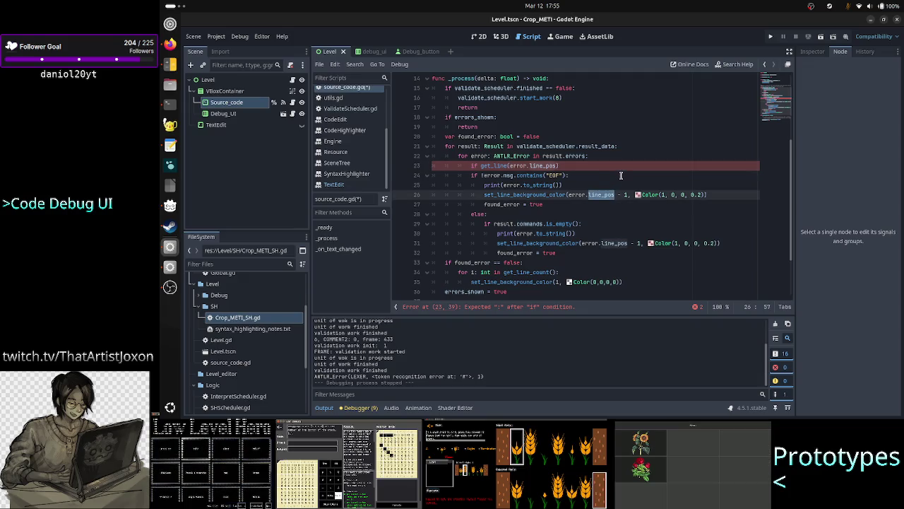
left_click(591, 164)
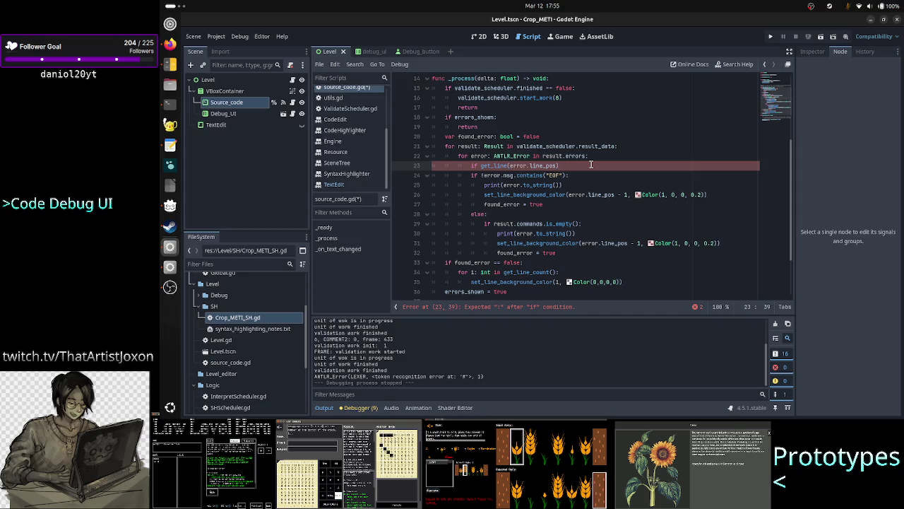
type("- 1")
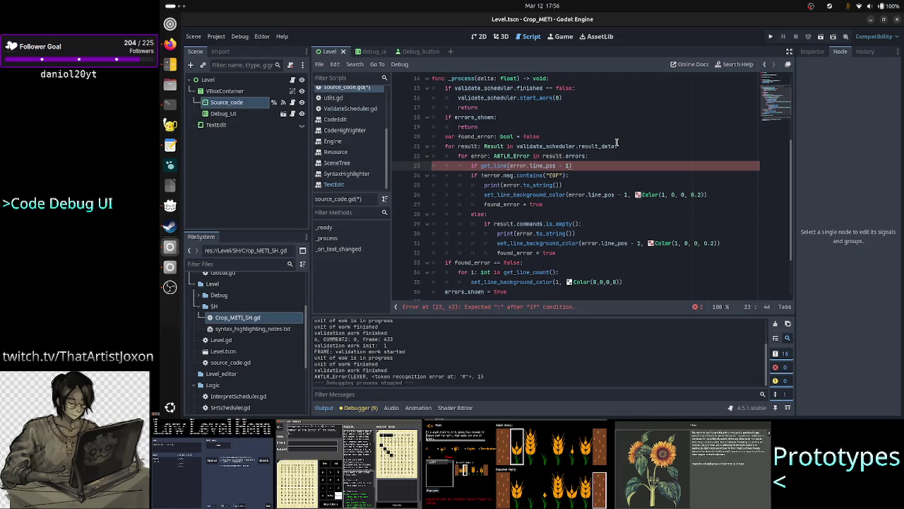
type(".beg")
key("Return")
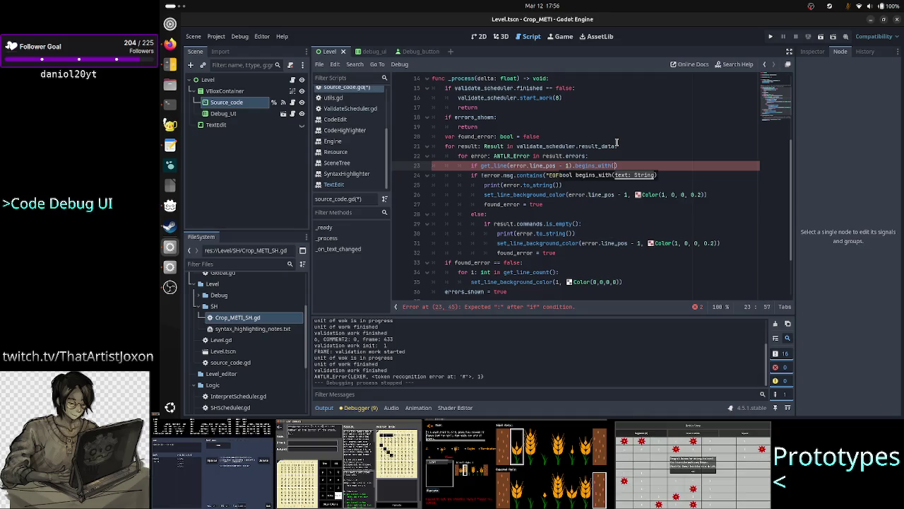
type("\"")
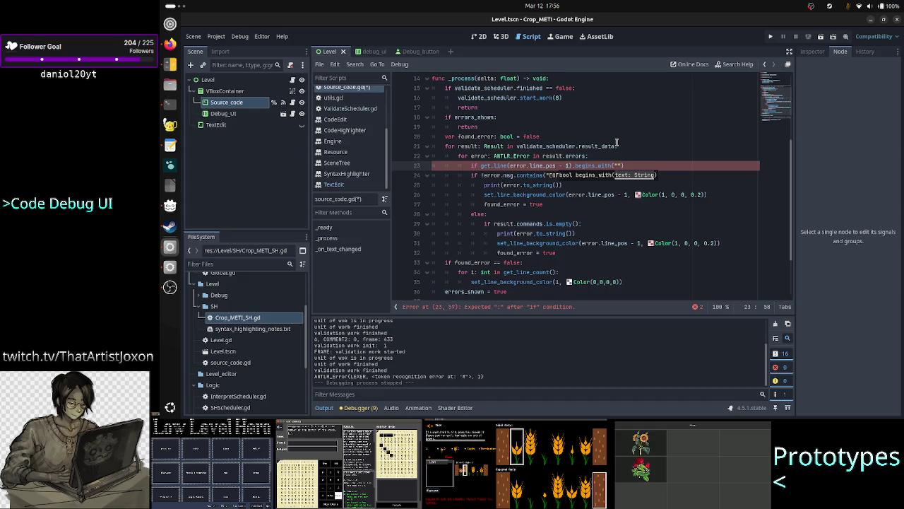
type("#\"")
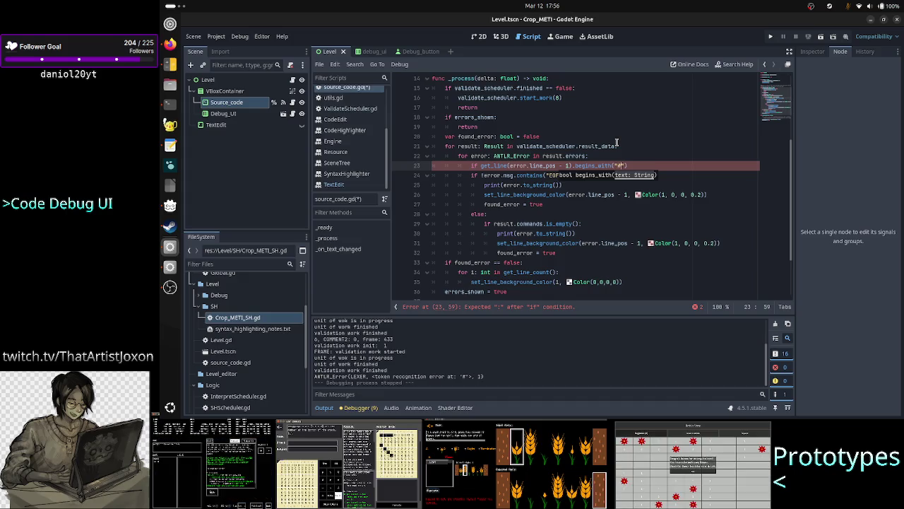
type(")")
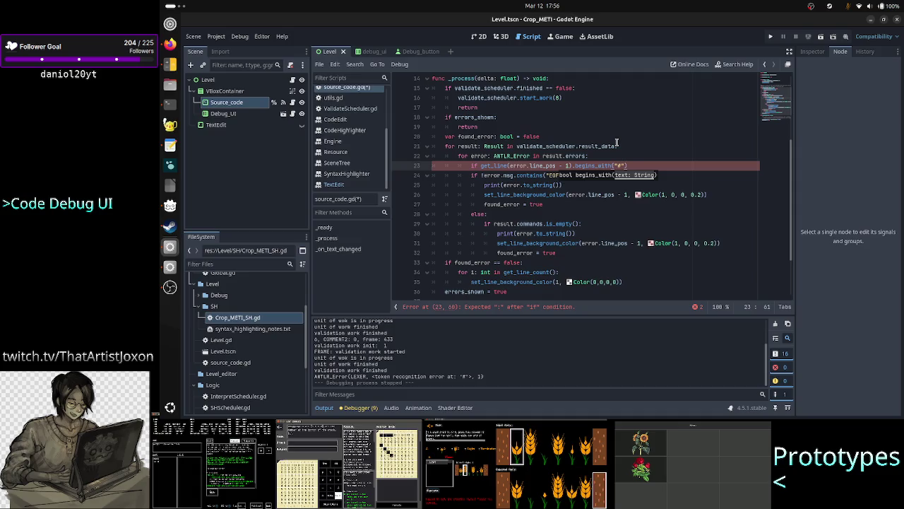
key("Return")
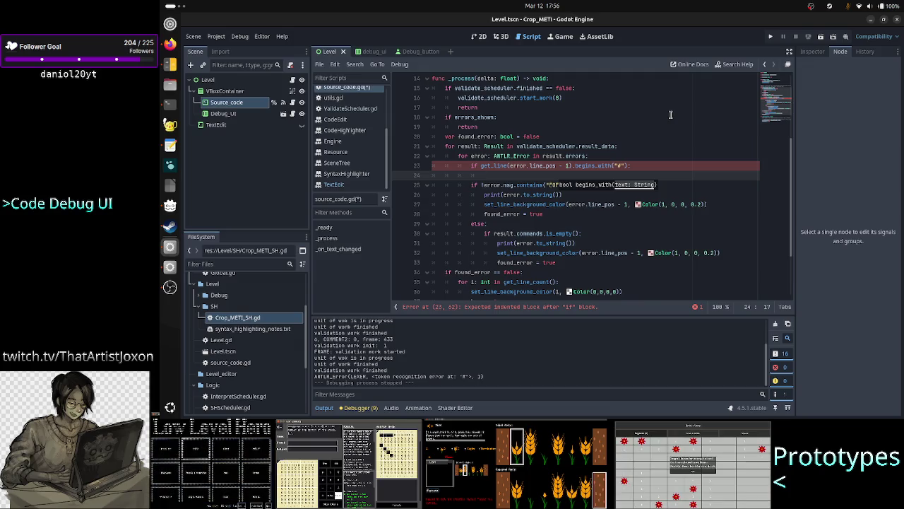
Step: Fill the comment check's body with continue, replacing a mistaken skip keyword
type("skip")
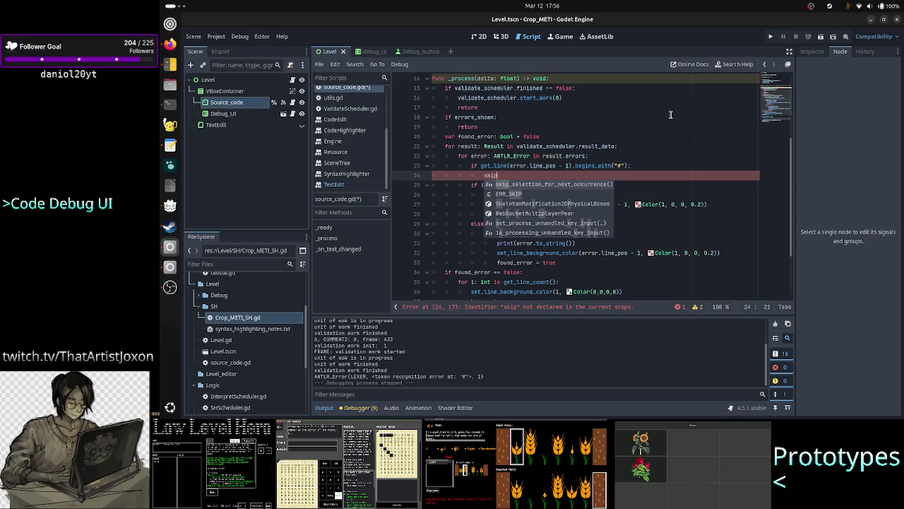
key("BackSpace")
key("BackSpace")
key("BackSpace")
type("conti")
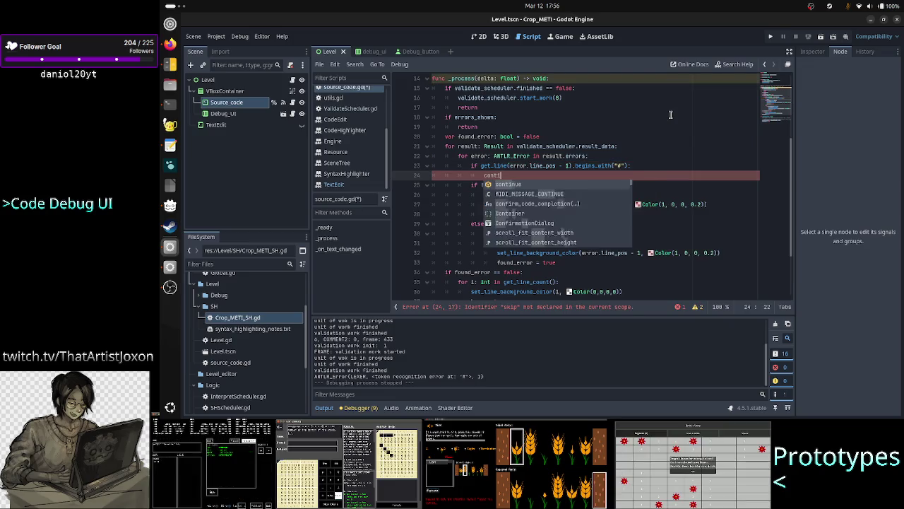
type("nue")
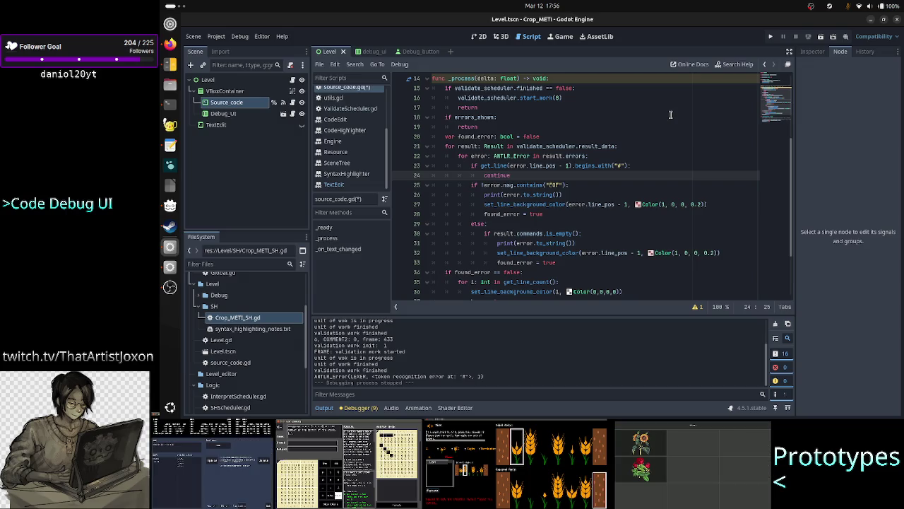
key("Up")
key("Up")
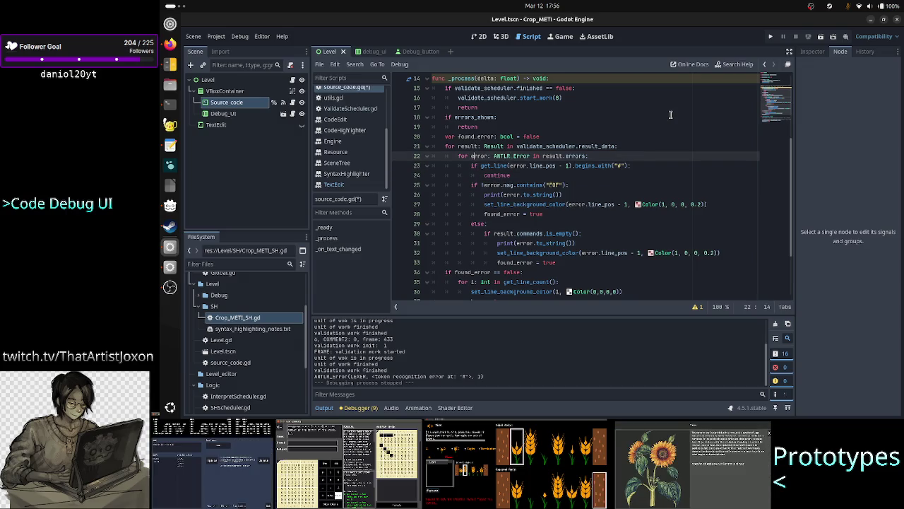
key("Down")
key("ctrl+Left")
key("Left")
key("ctrl+Right")
key("ctrl+Right")
key("ctrl+Right")
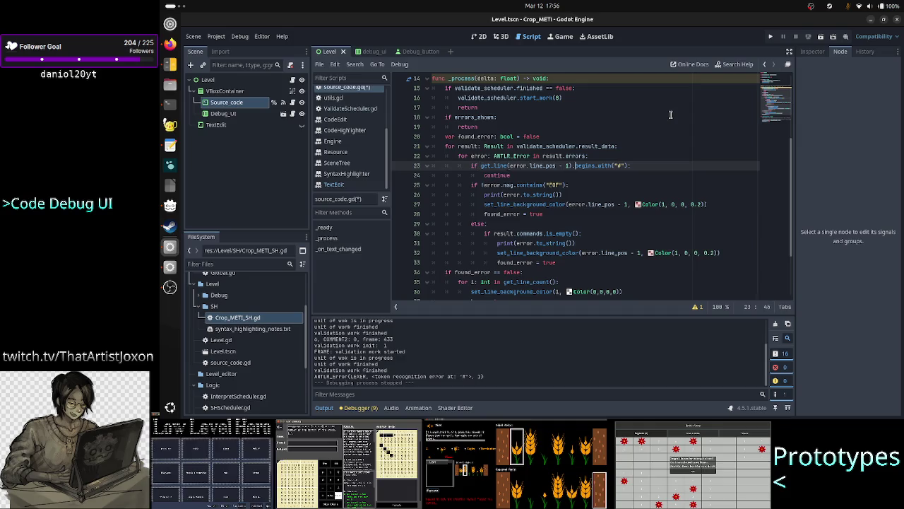
Step: Select parts of line 23 to review the line_pos and begins_with("#") condition
key("ctrl+shift+Left")
key("ctrl+shift+Left")
key("ctrl+shift+Left")
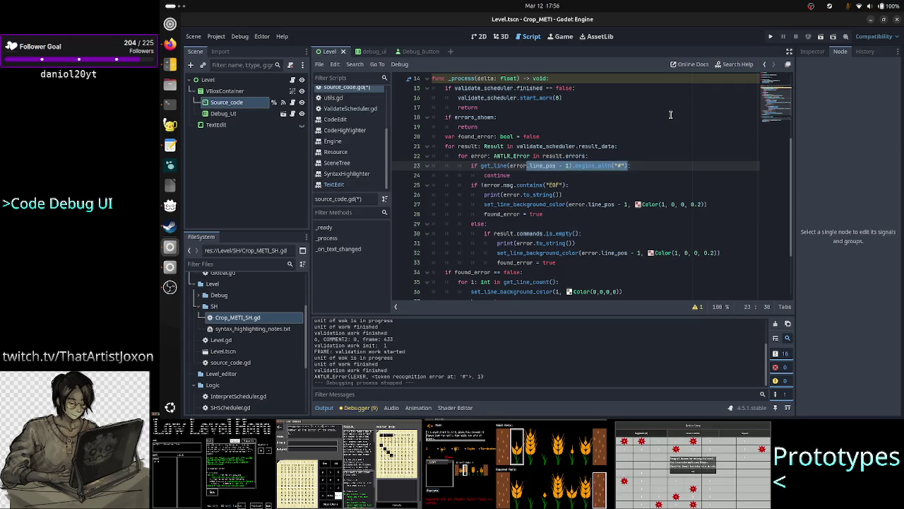
key("End")
key("Left")
key("ctrl+Left")
key("ctrl+Left")
key("ctrl+Left")
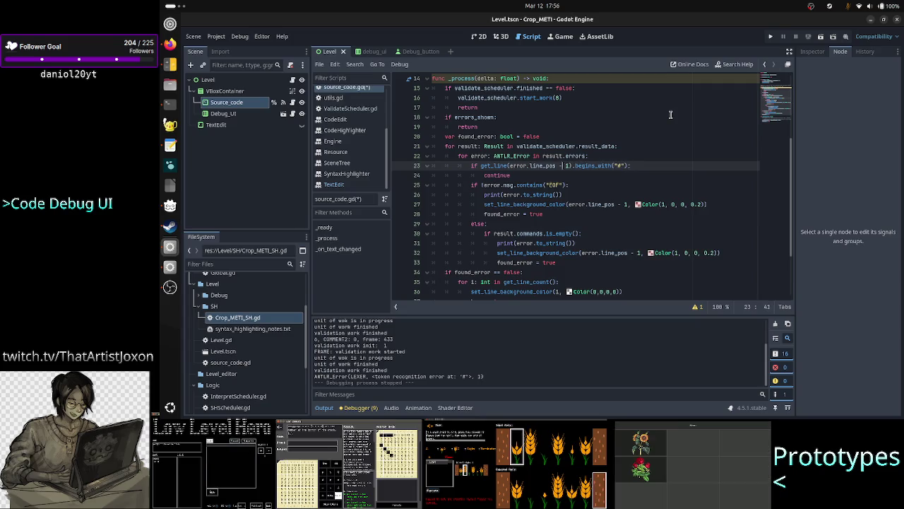
key("Left")
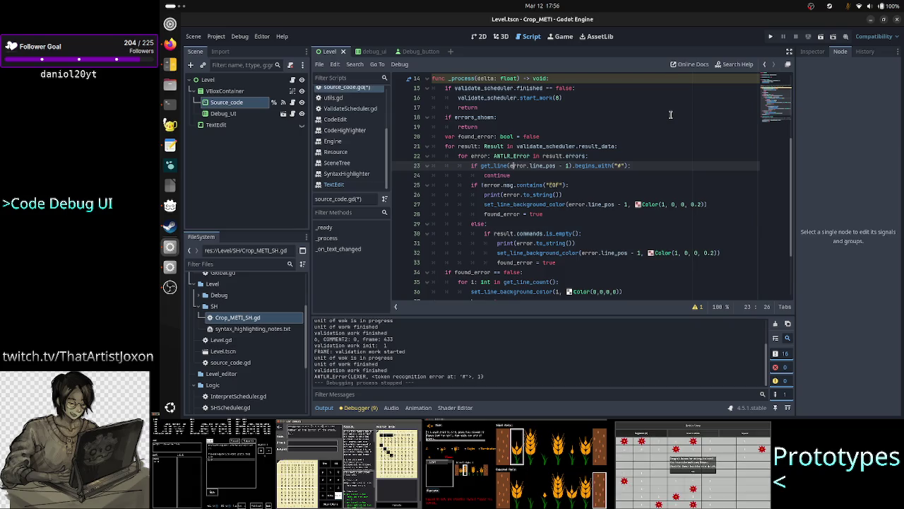
key("shift+Right")
key("shift+Right")
key("shift+Right")
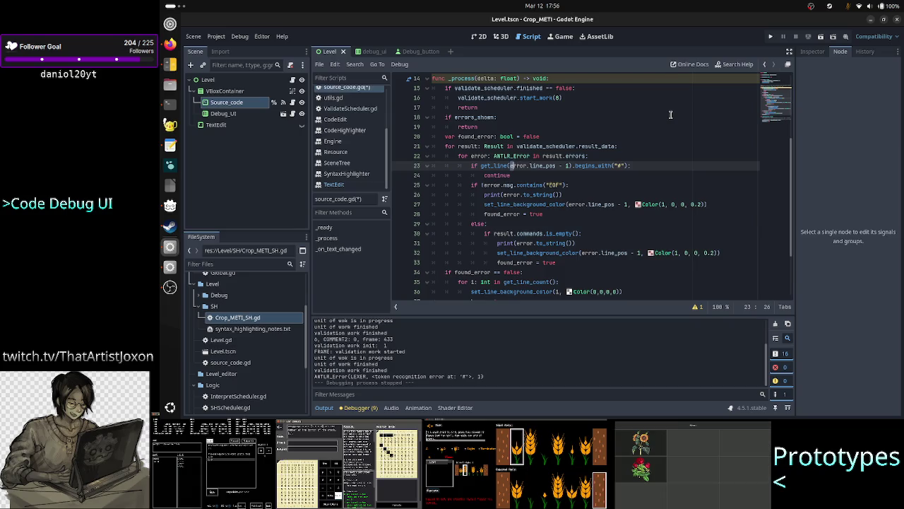
key("shift+Right")
key("shift+Right")
key("shift+Right")
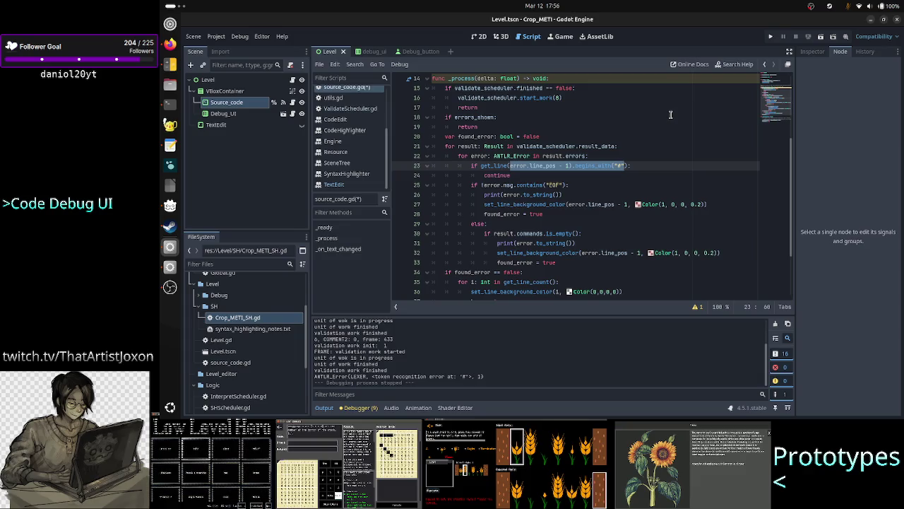
key("Escape")
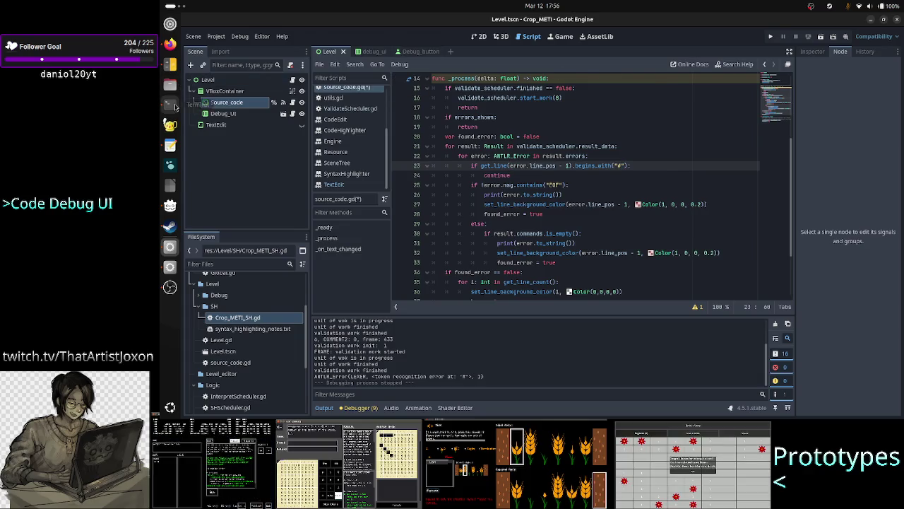
left_click(172, 105)
left_click(585, 44)
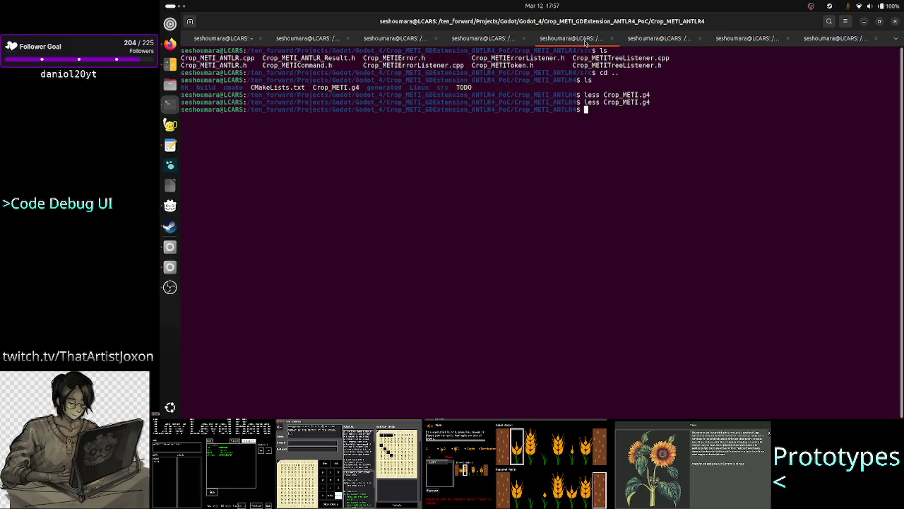
key("Up")
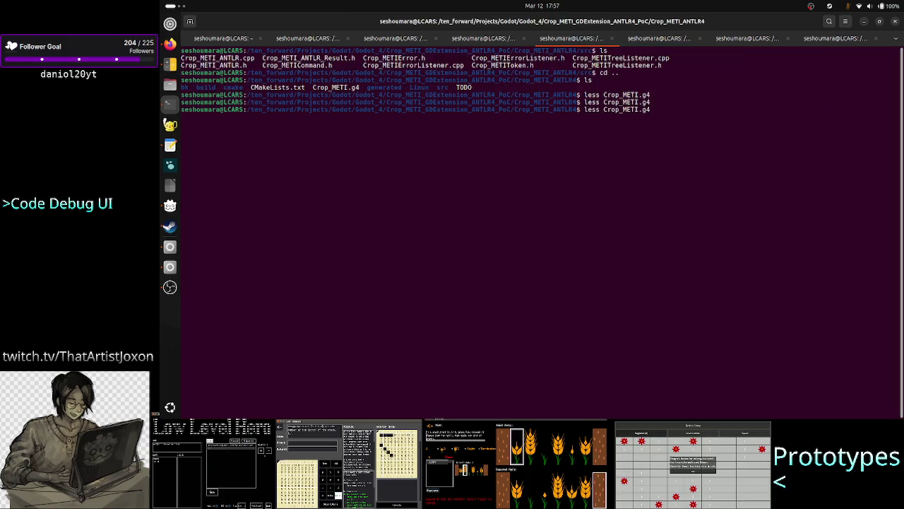
key("Return")
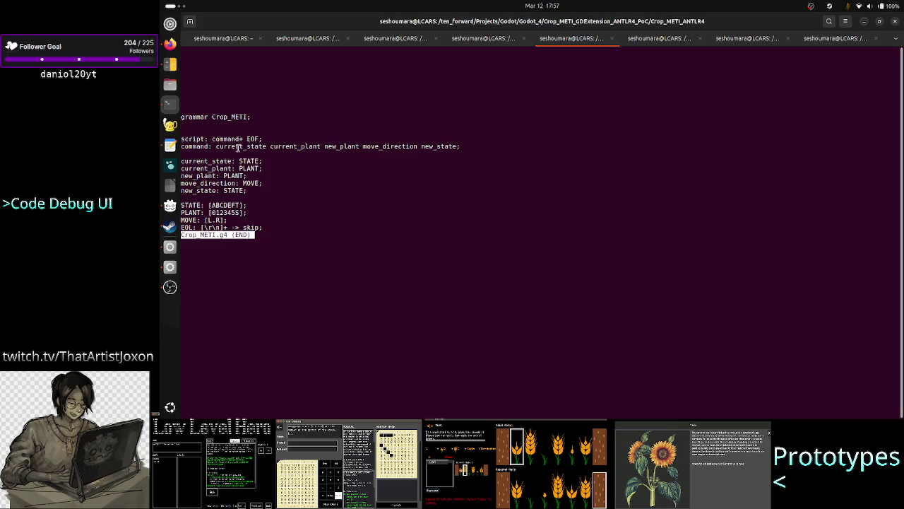
left_click_drag(235, 160, 264, 198)
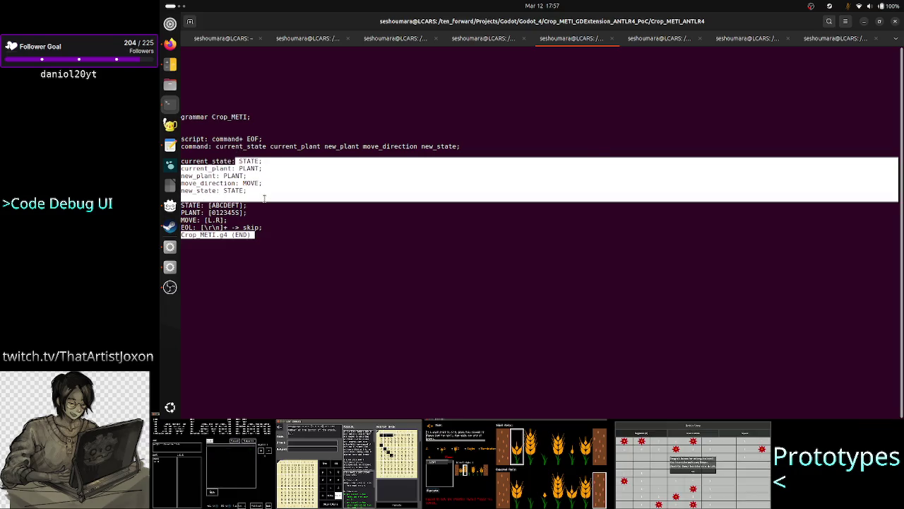
left_click(264, 199)
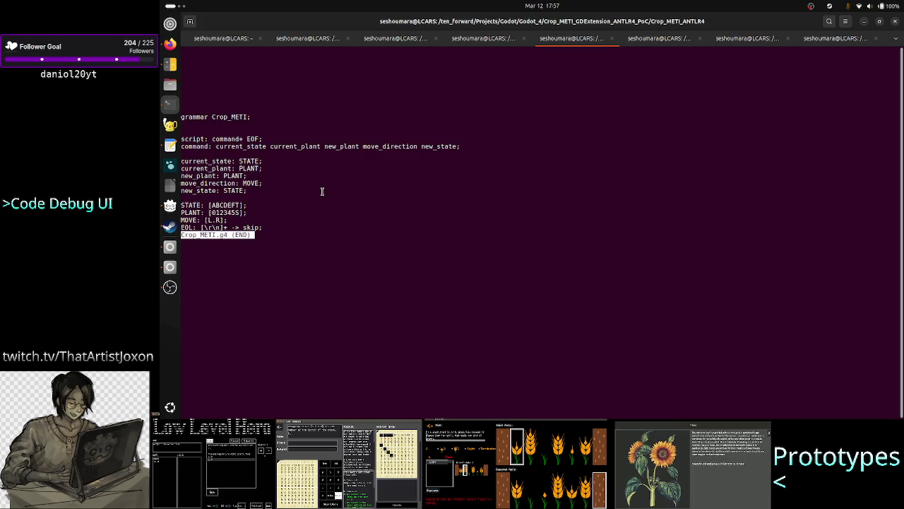
key("q")
key("alt+Tab")
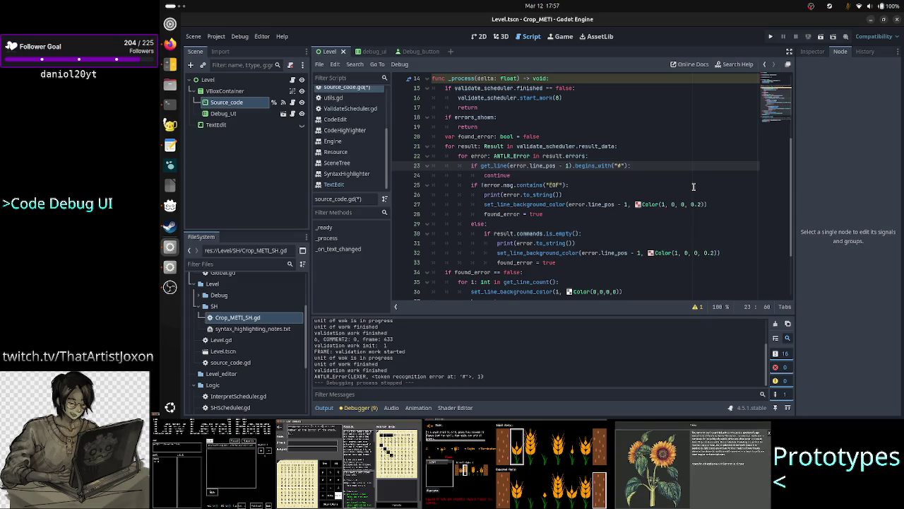
Step: Save source_code.gd and run the current scene to test the comment-skipping change
key("Right")
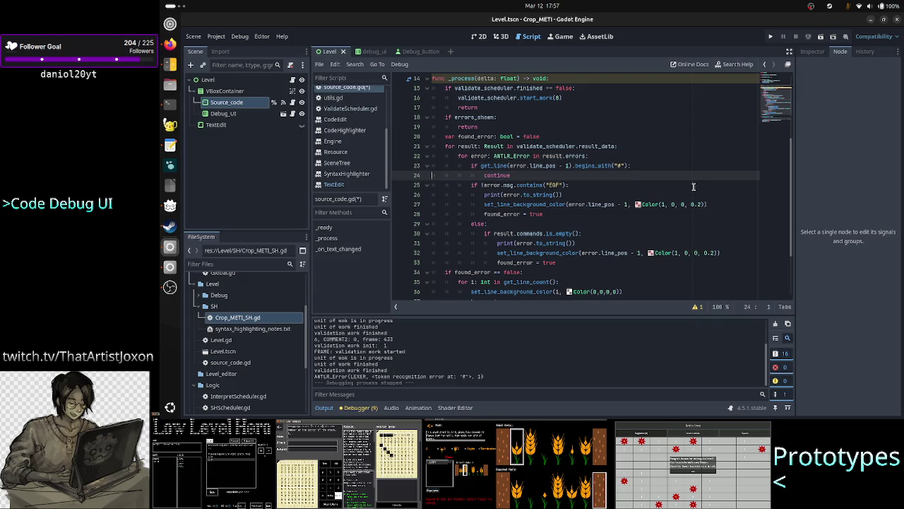
key("Up")
key("Down")
key("Down")
key("Down")
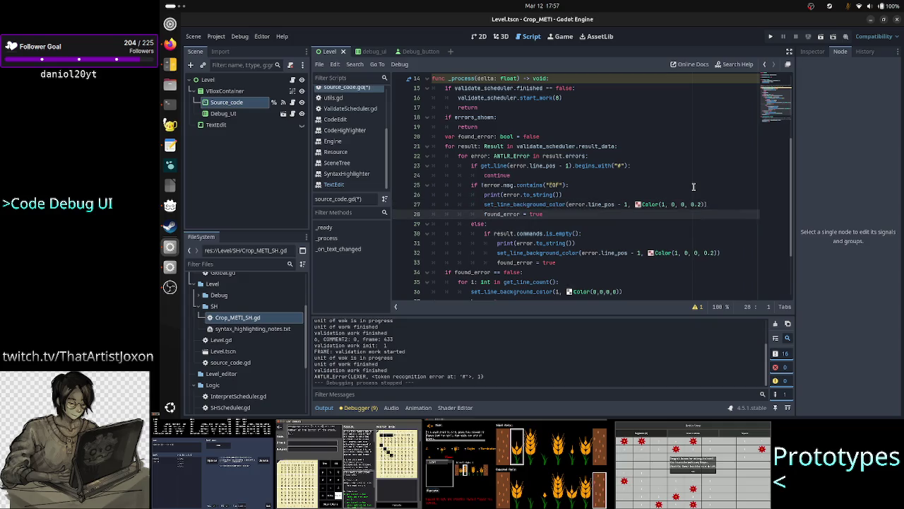
key("ctrl+s")
key("alt+Tab")
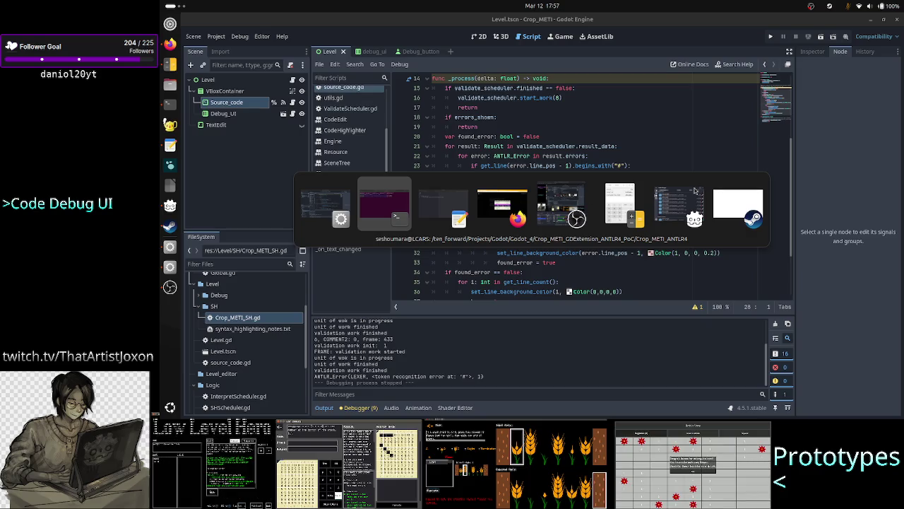
key("alt+Tab")
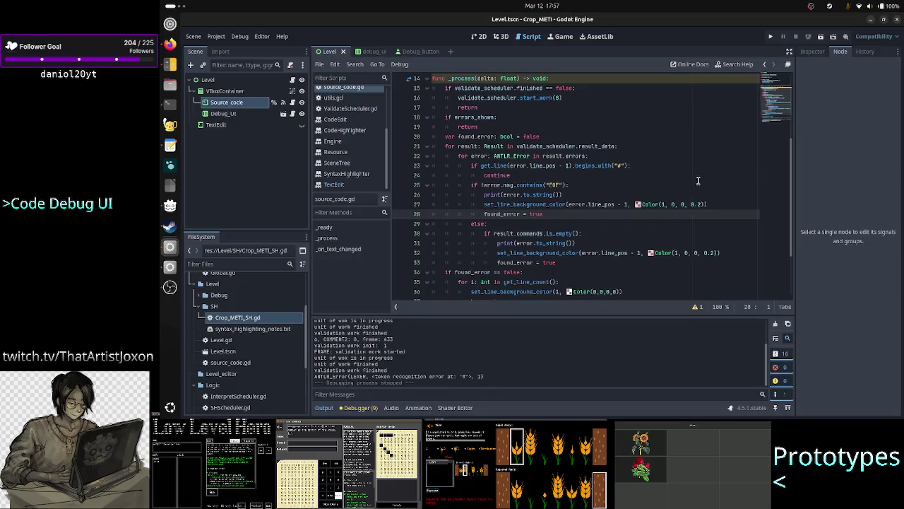
left_click(822, 39)
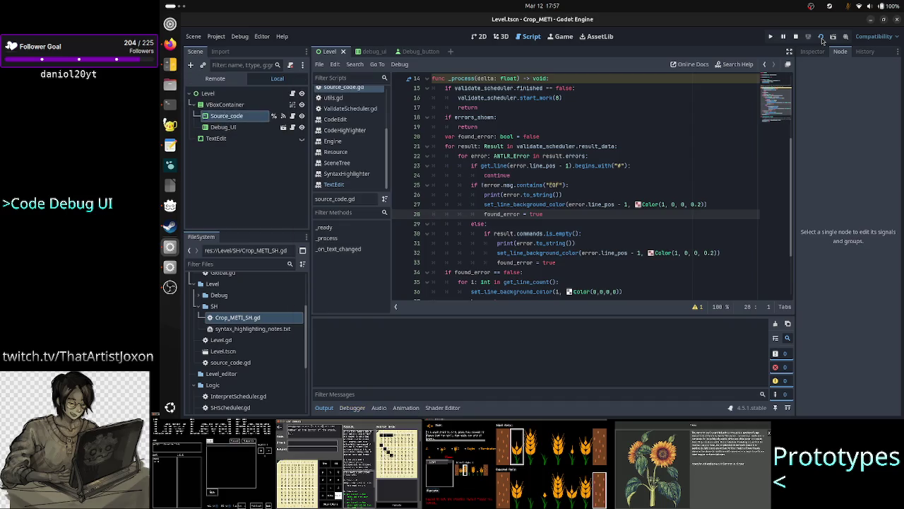
Step: Type a '#this is a comment' line and an invalid 'a' line in the game's code field
type("#")
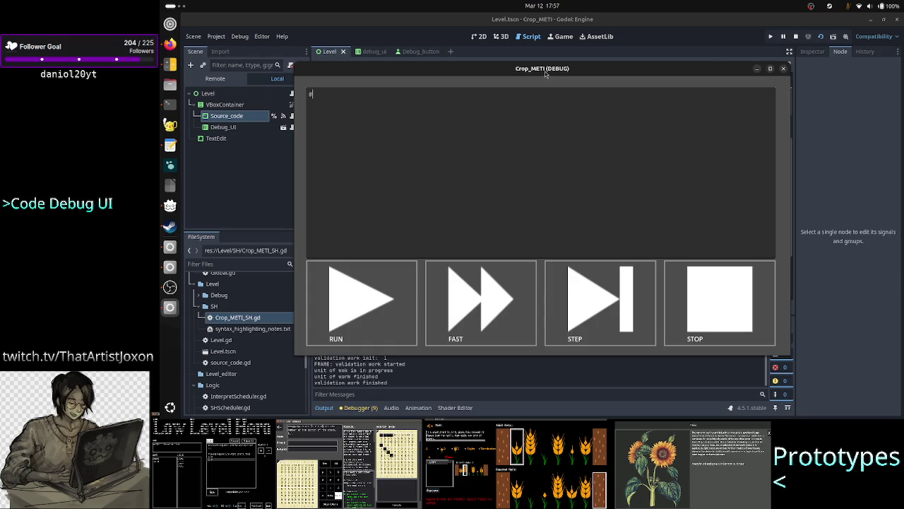
mouse_move(548, 76)
left_mouse_down()
mouse_move(519, 66)
mouse_move(498, 45)
left_mouse_up()
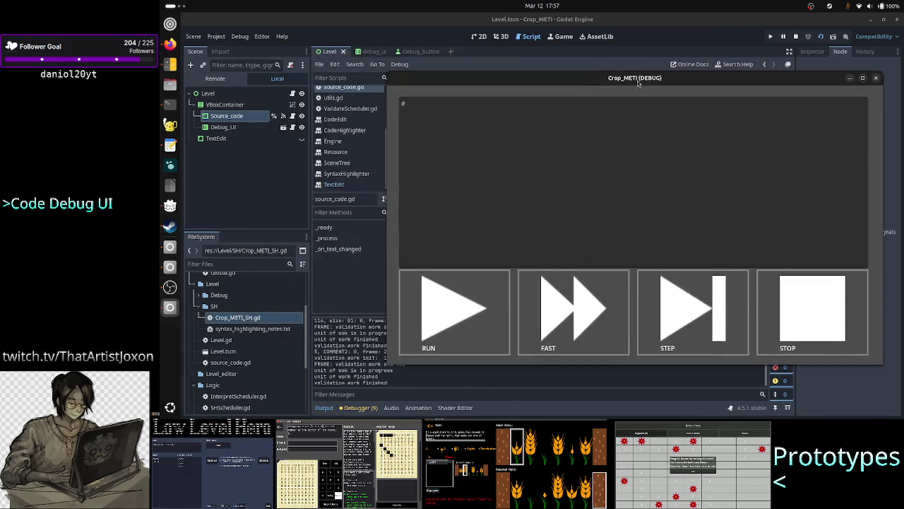
type("th")
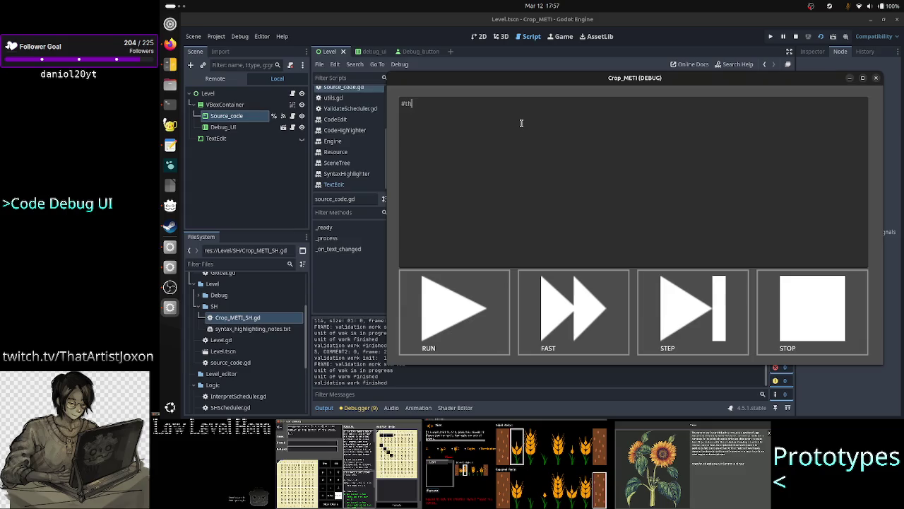
type("is is a comment")
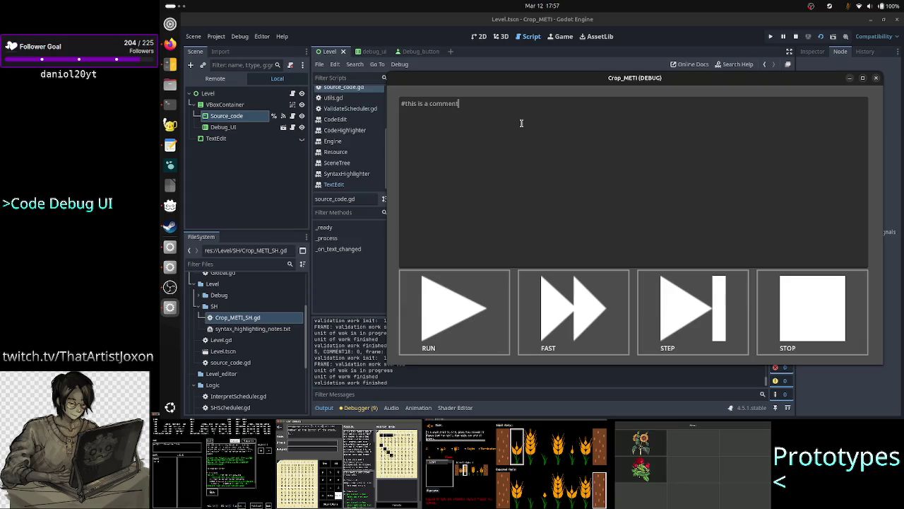
key("Return")
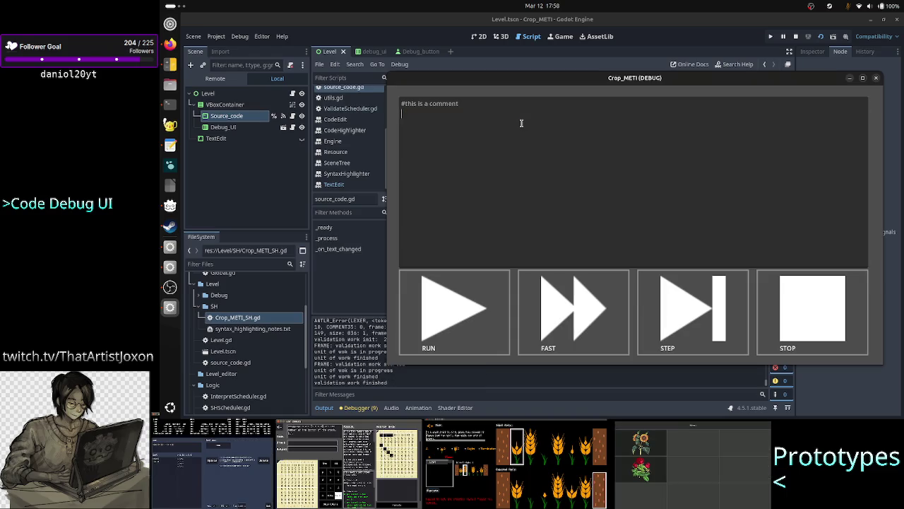
type("a")
Step: Delete the invalid 'a' line and close the running game window
key("BackSpace")
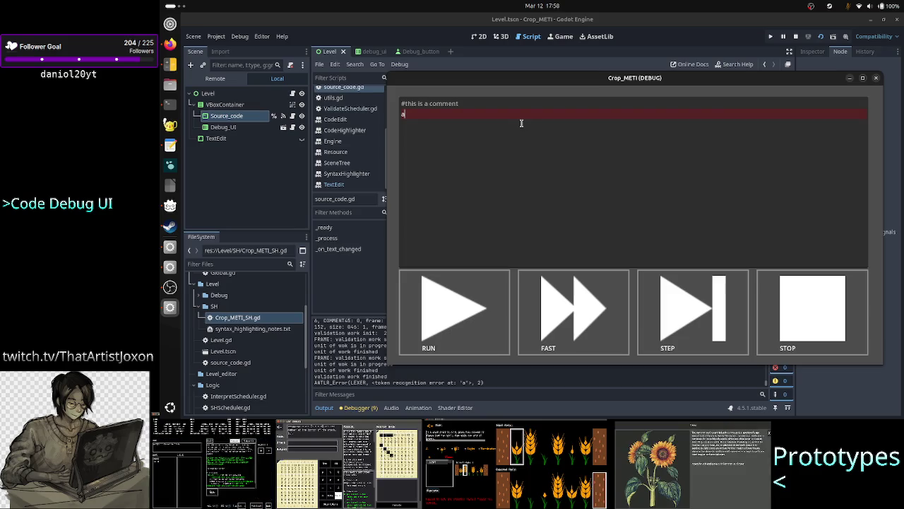
key("BackSpace")
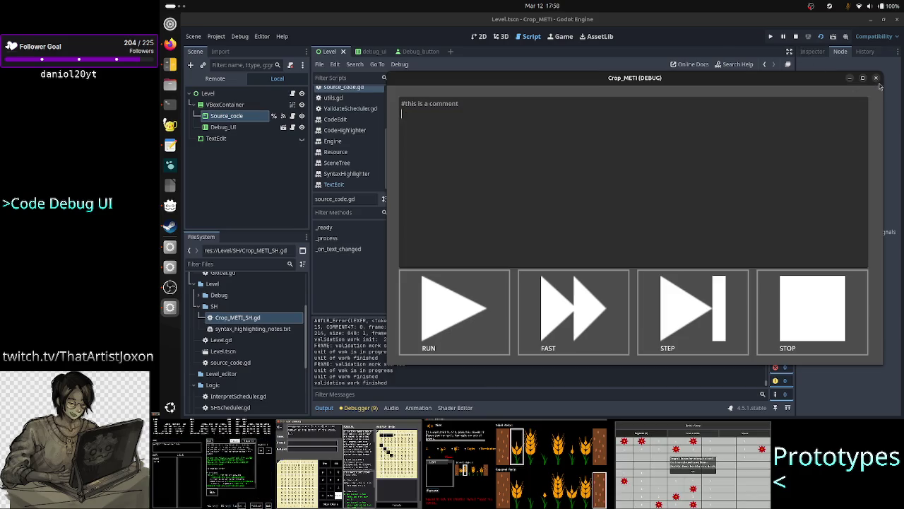
left_click(876, 78)
scroll(349, 134, "up", 3)
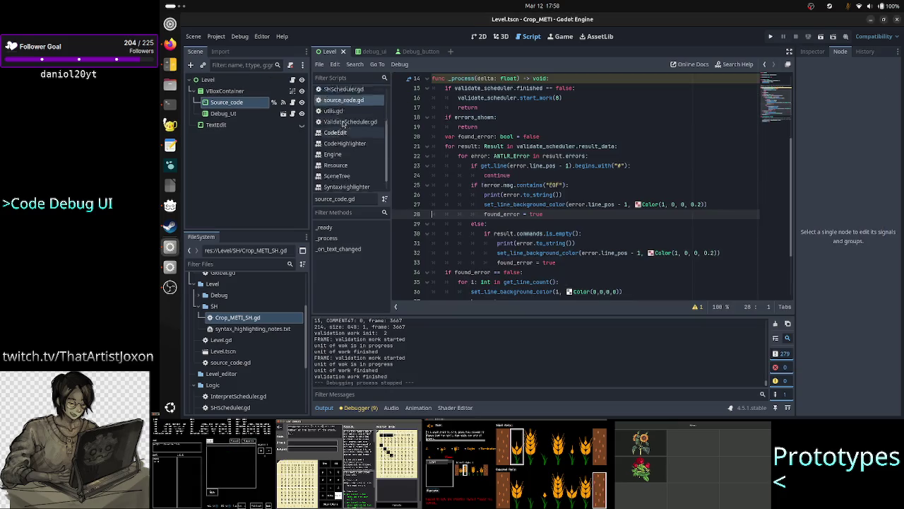
Step: Change COMMENT_COLOR in Crop_METI_SH.gd from Color.DARK_GRAY to Color.BLACK and save it
left_click(347, 92)
scroll(548, 174, "up", 7)
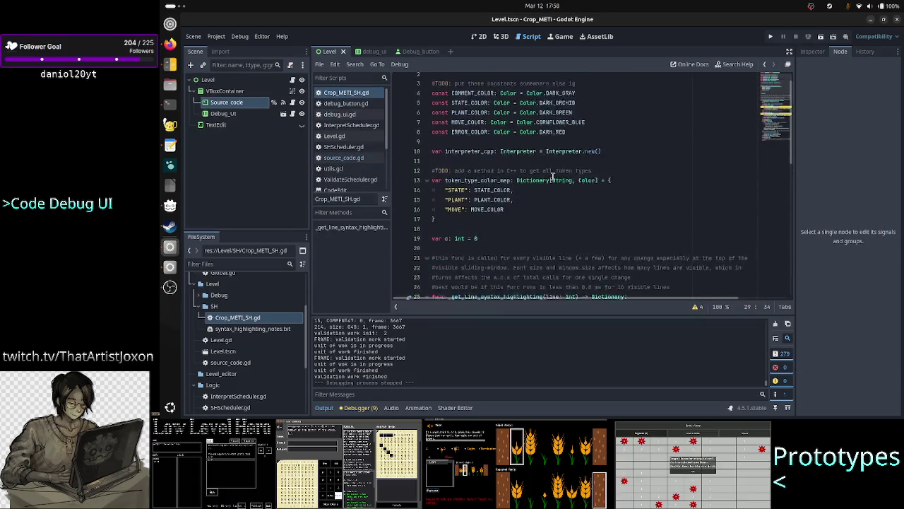
left_click(589, 104)
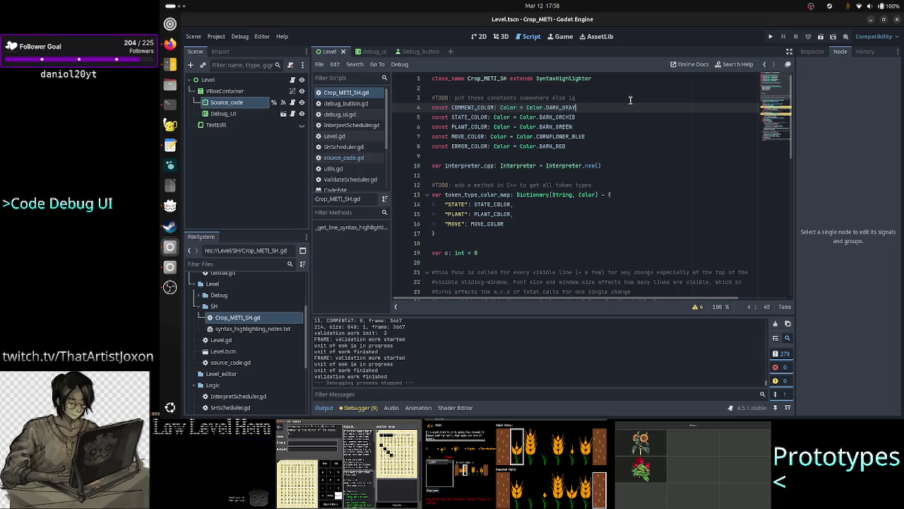
key("BackSpace")
key("BackSpace")
key("BackSpace")
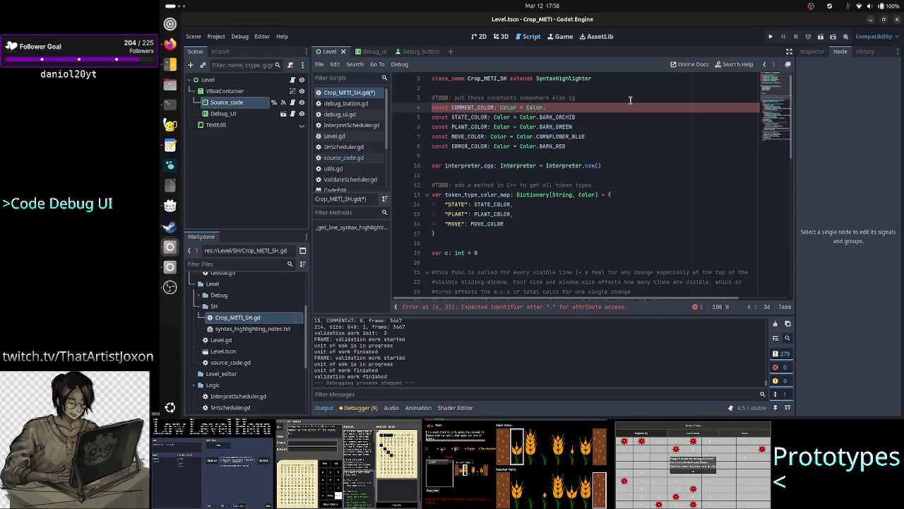
type("BL")
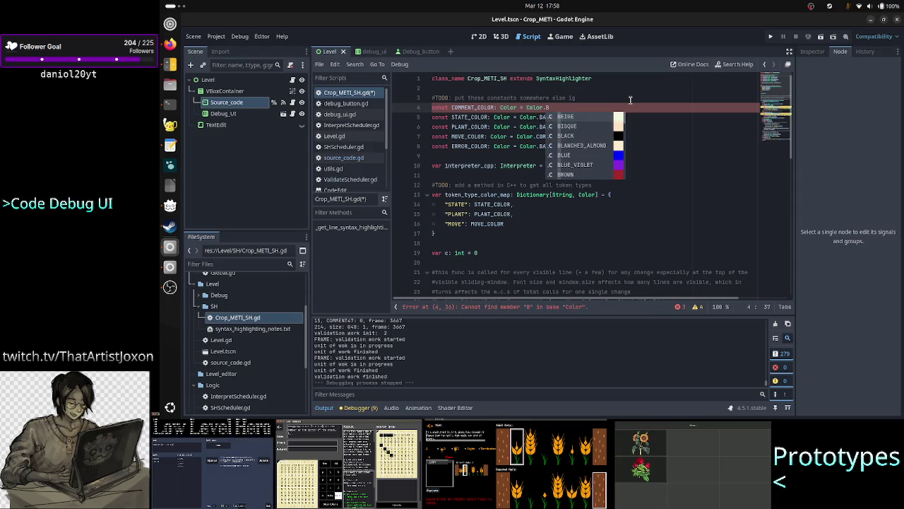
key("Return")
key("ctrl+s")
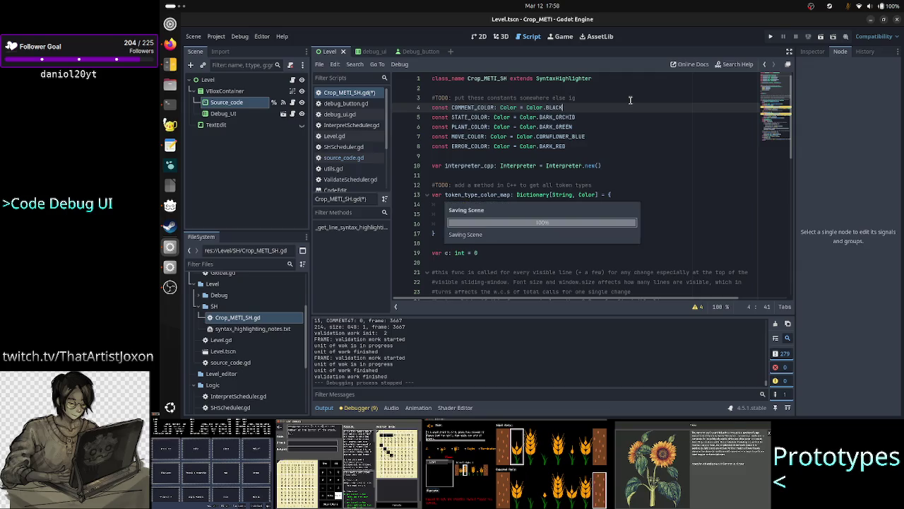
Step: Run the scene again to check the new comment colour
key("alt+Tab")
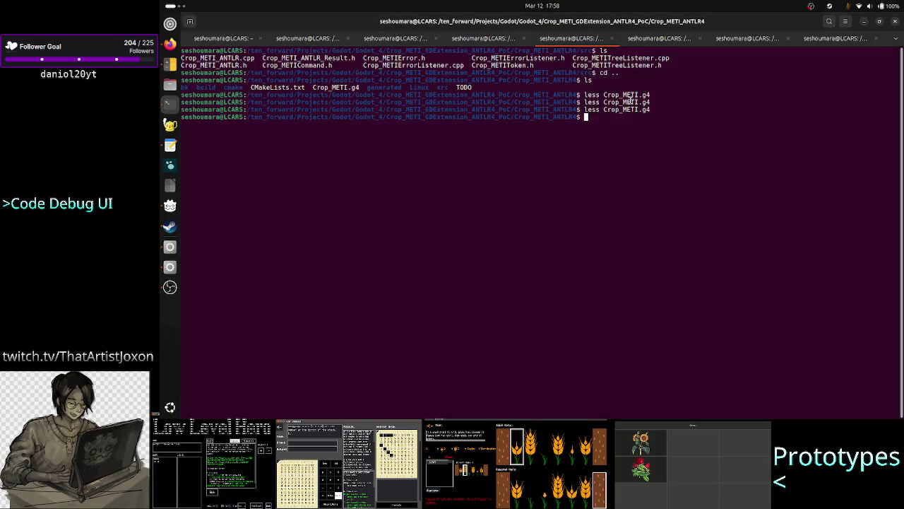
key("alt+Tab")
left_click(821, 36)
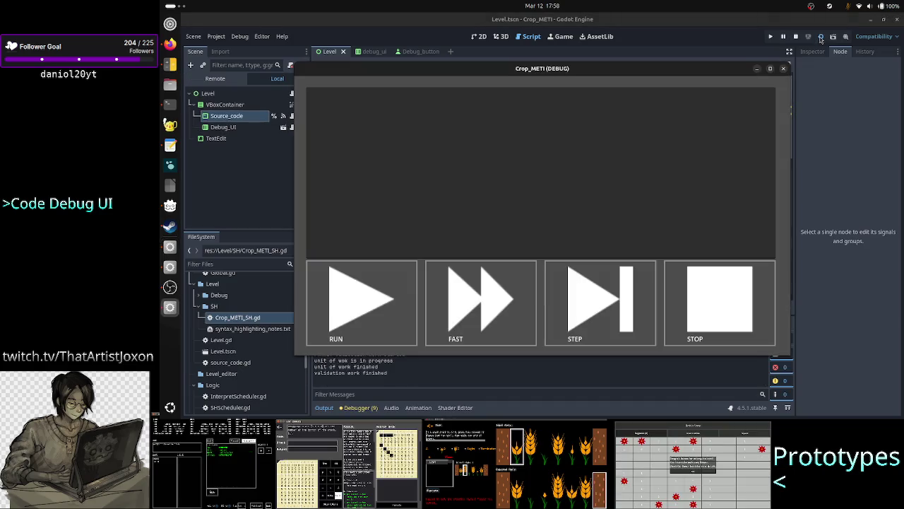
Step: Enter '#this is a comment' in the debug code field, discard the second comment, and type A2 below
left_click(570, 139)
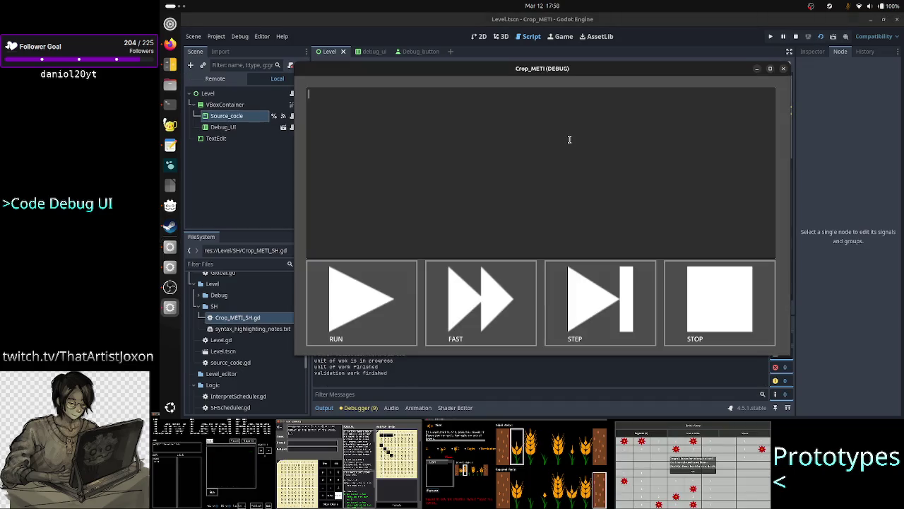
type("$")
key("BackSpace")
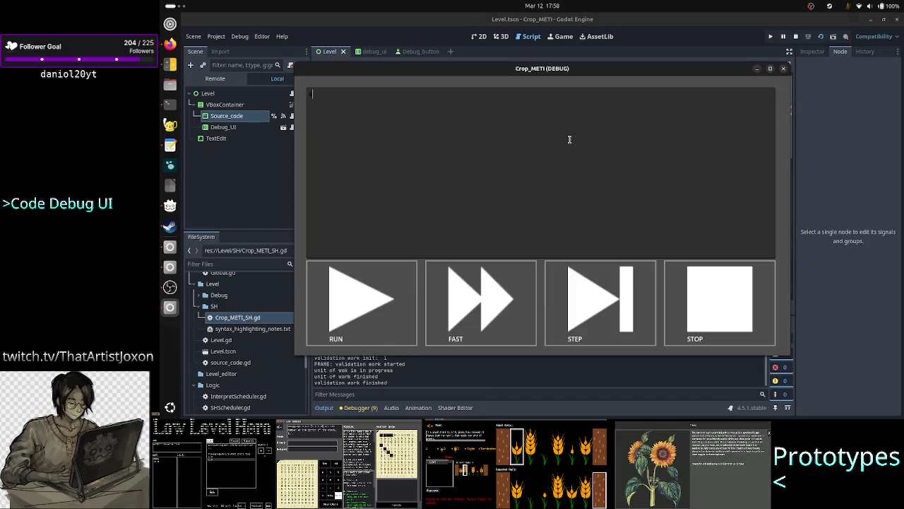
type("#this is a c")
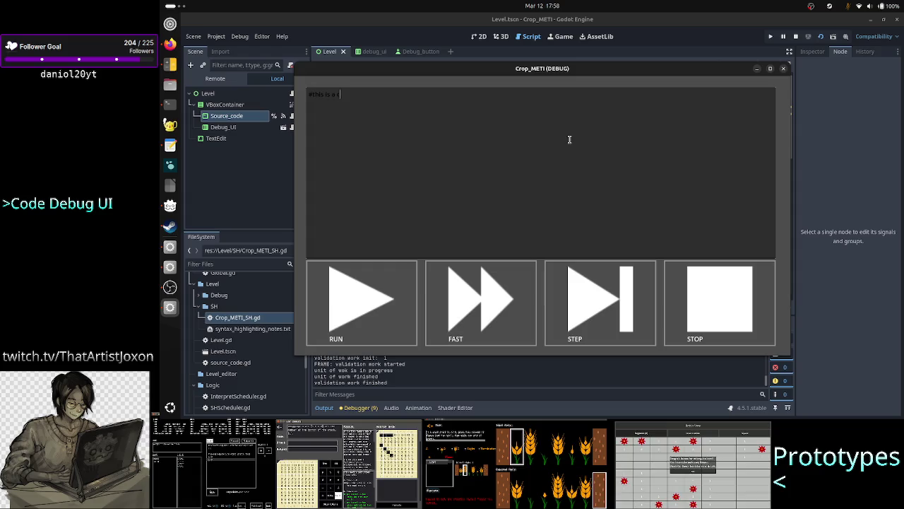
type("omment ")
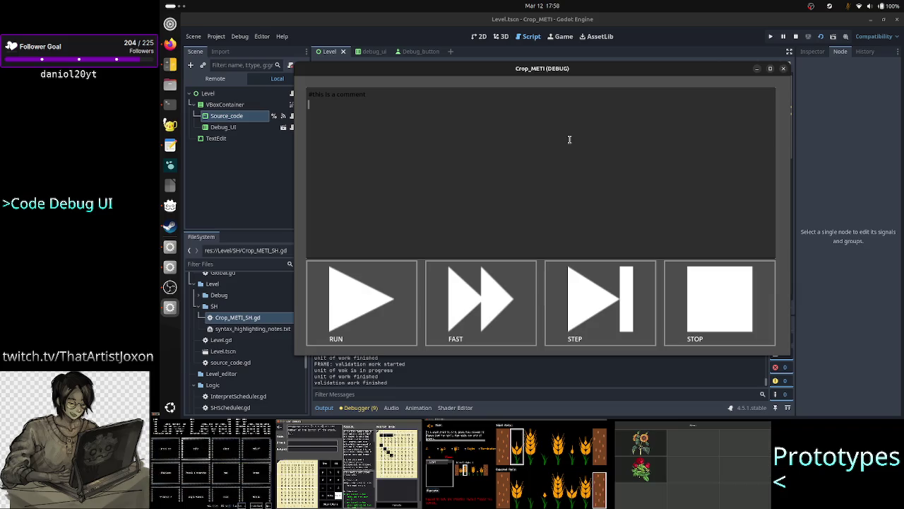
type("#this is ")
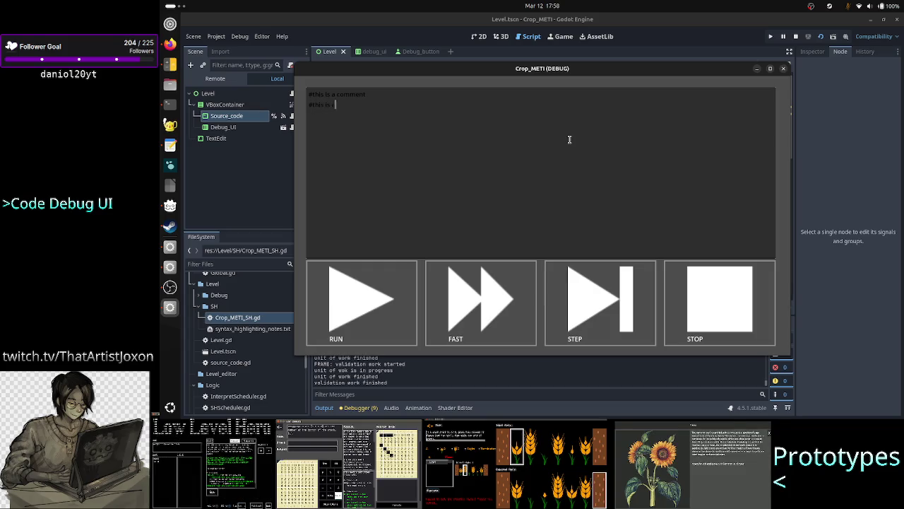
type("another comment")
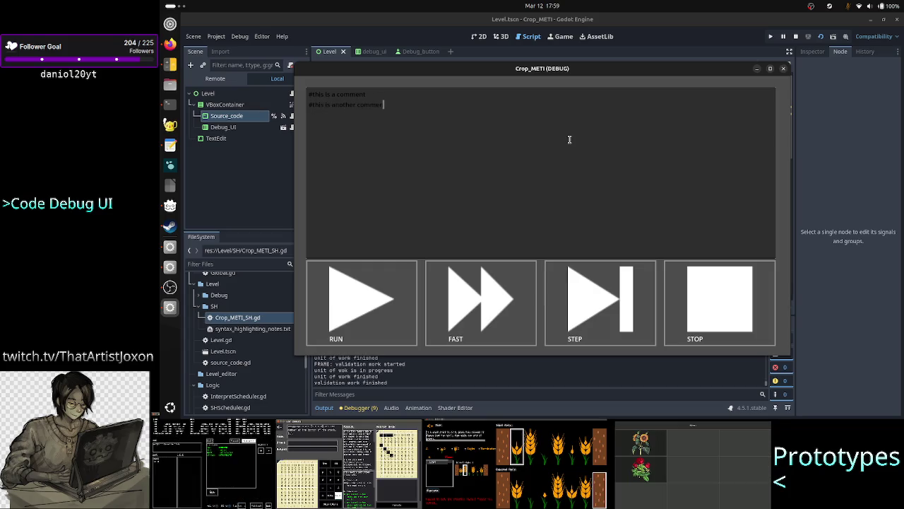
key("BackSpace")
key("BackSpace")
key("BackSpace")
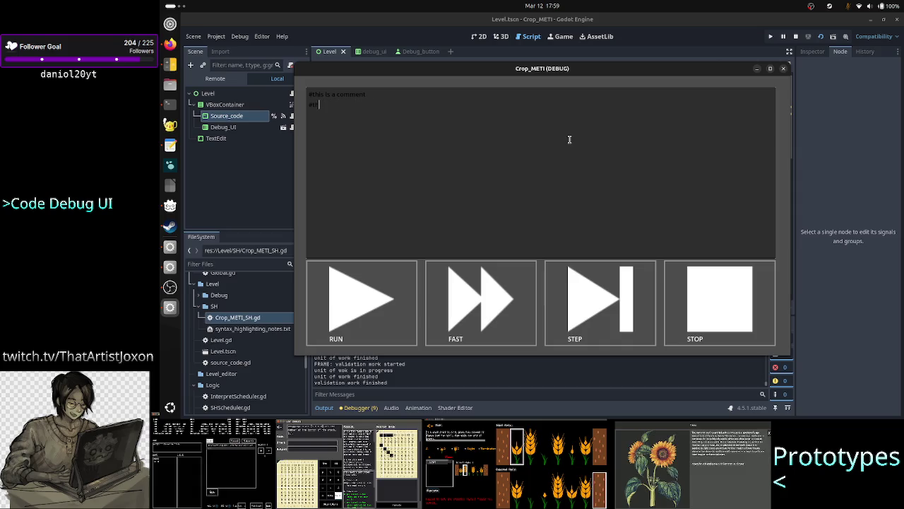
type("#")
key("BackSpace")
key("BackSpace")
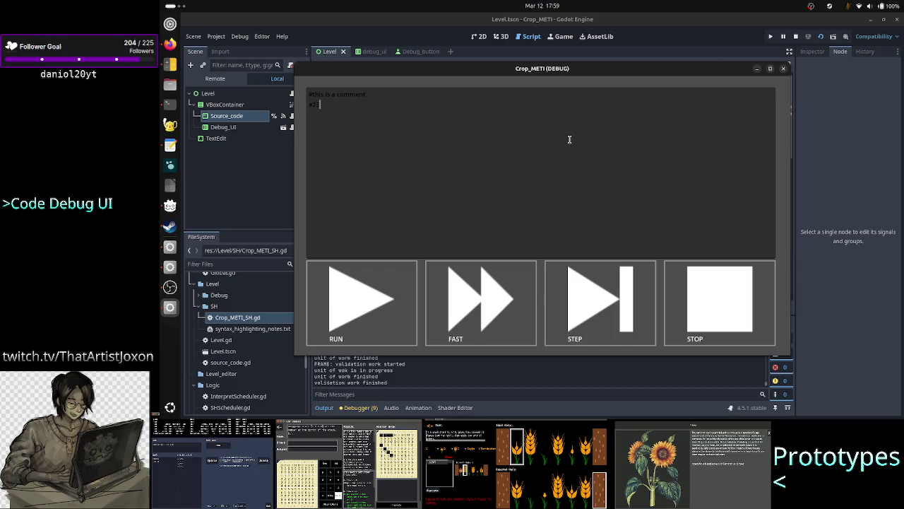
key("BackSpace")
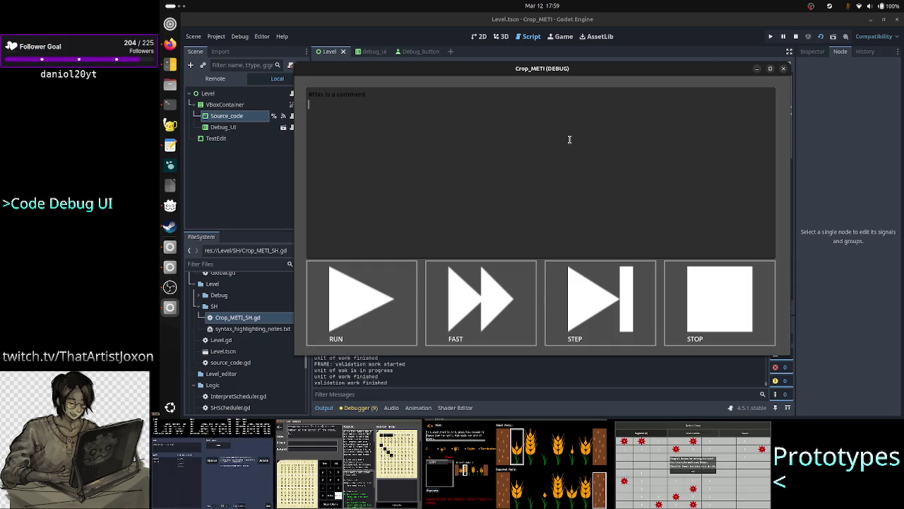
type("A2:")
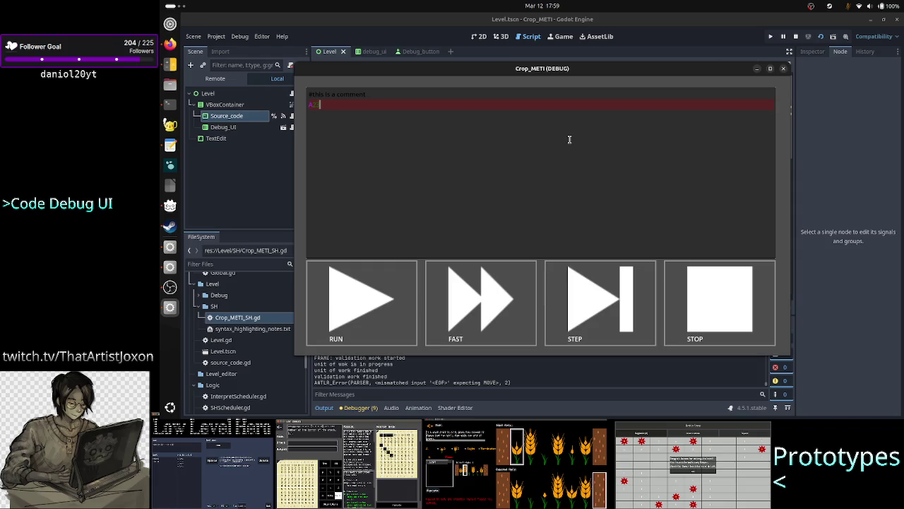
Step: Delete the comment line so only the A2 line remains, and nudge the debug window higher
key("Home")
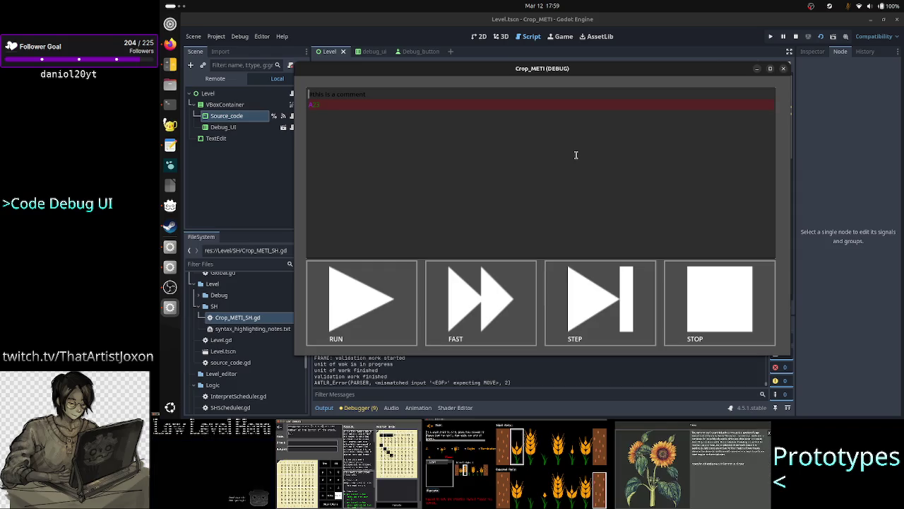
key("shift+Up")
key("BackSpace")
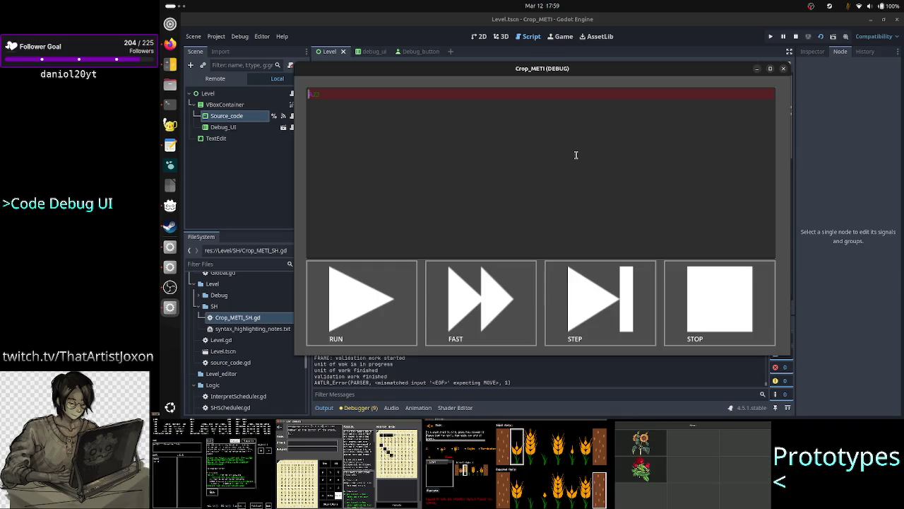
type("A")
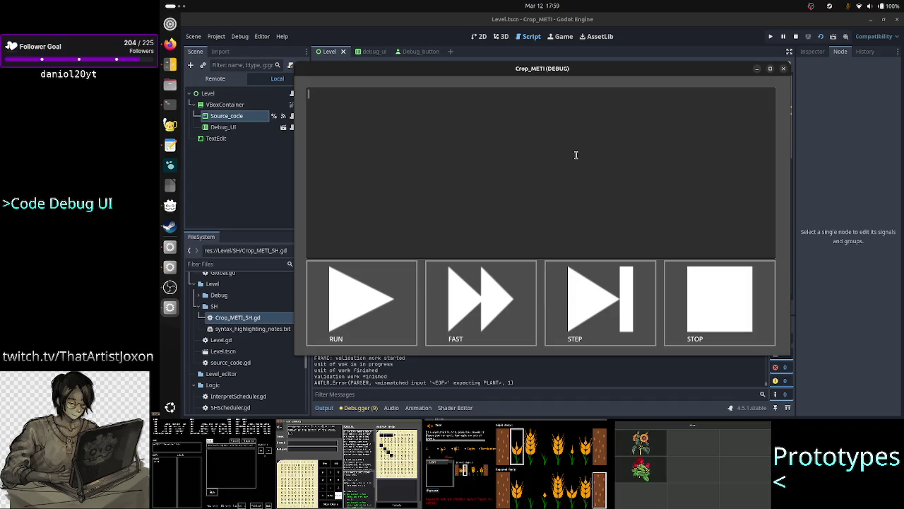
type(":")
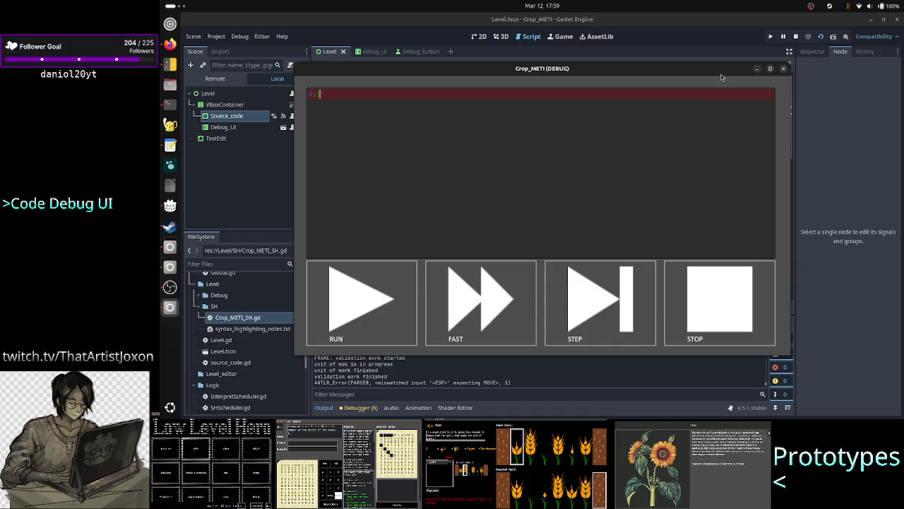
left_click_drag(724, 70, 715, 47)
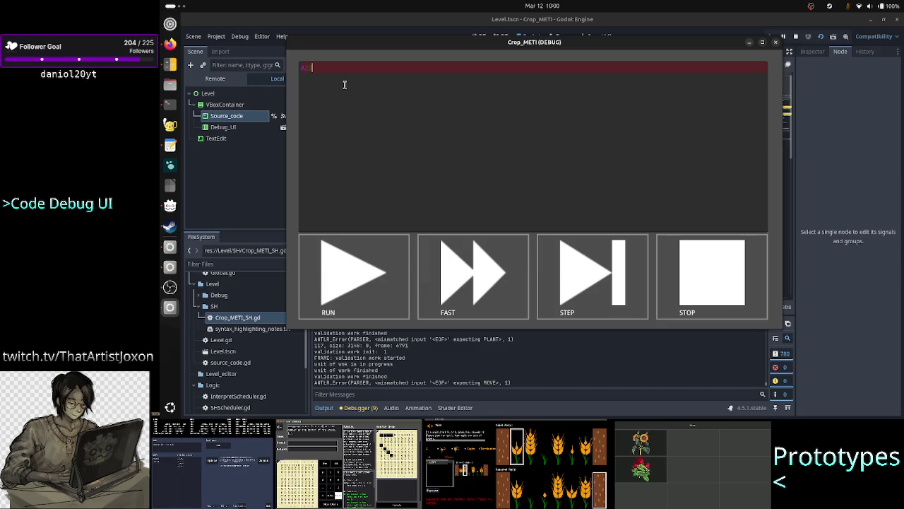
Step: Replace the code field contents with the stray letters 'kl', then close the debug window
type("RR")
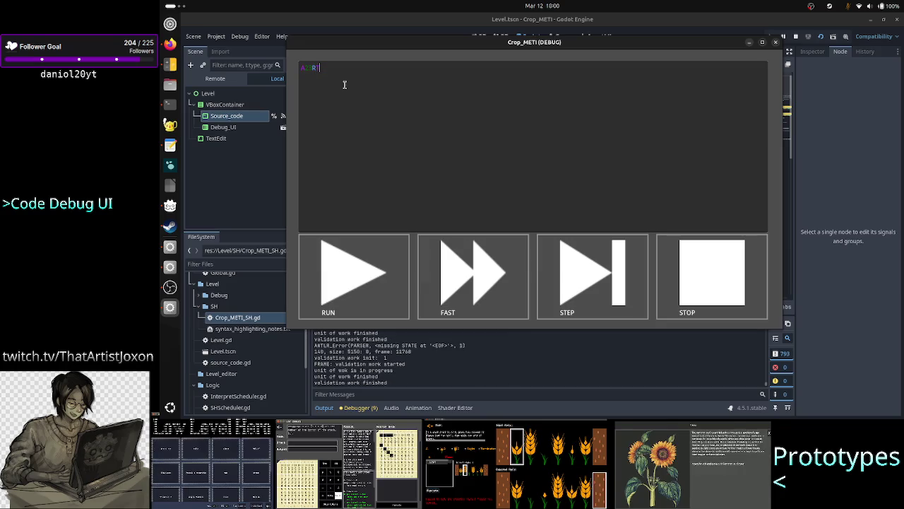
type("k")
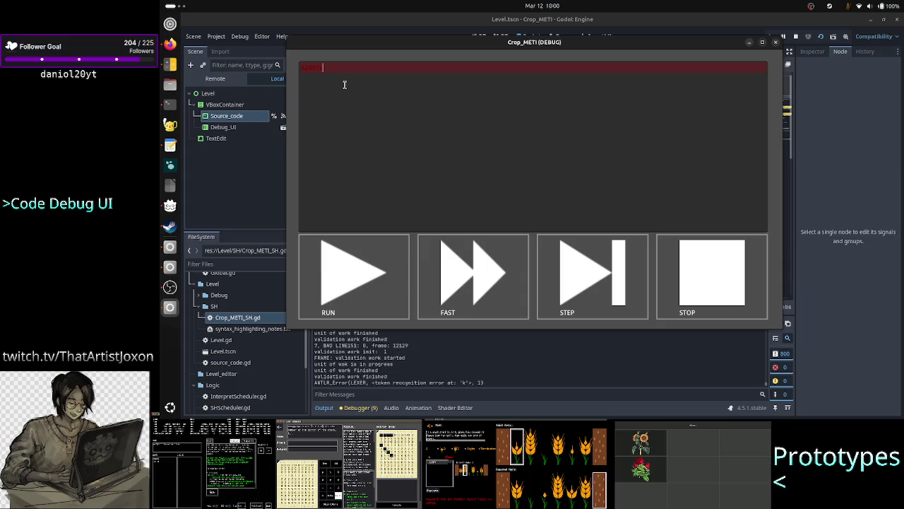
key("BackSpace")
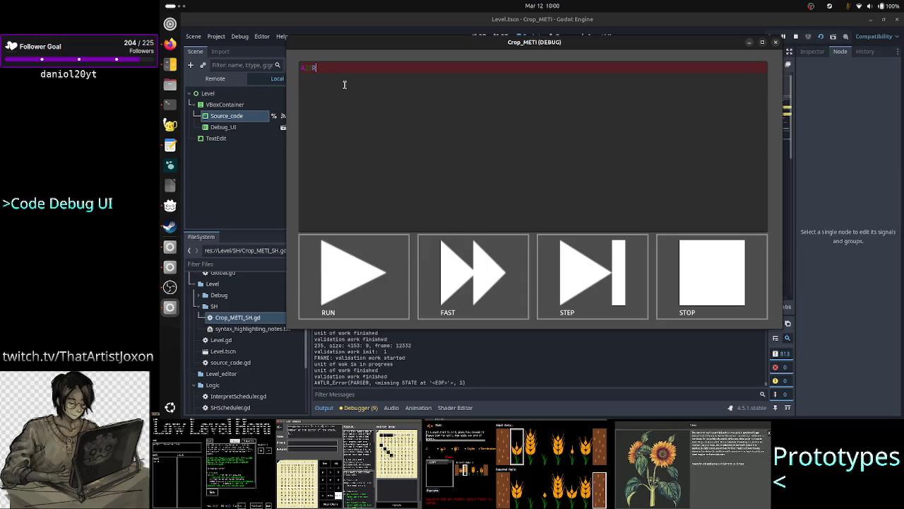
key("BackSpace")
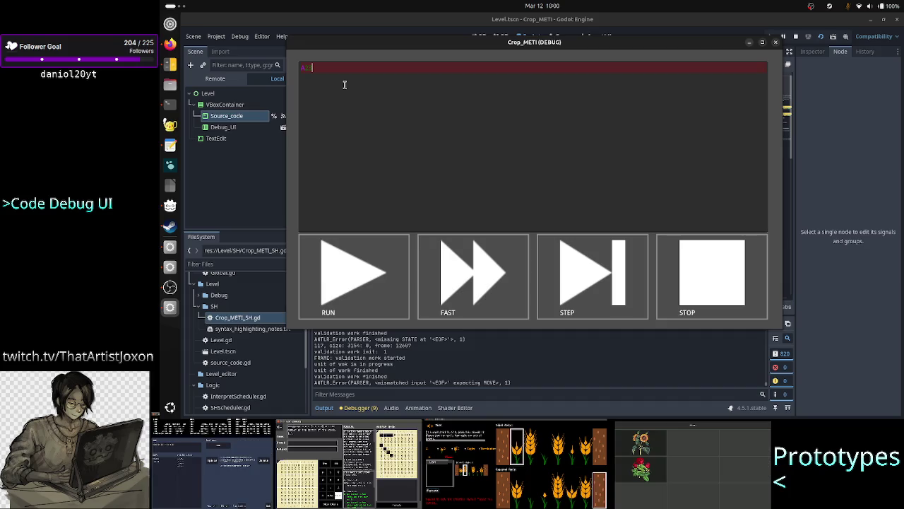
key("BackSpace")
key("BackSpace")
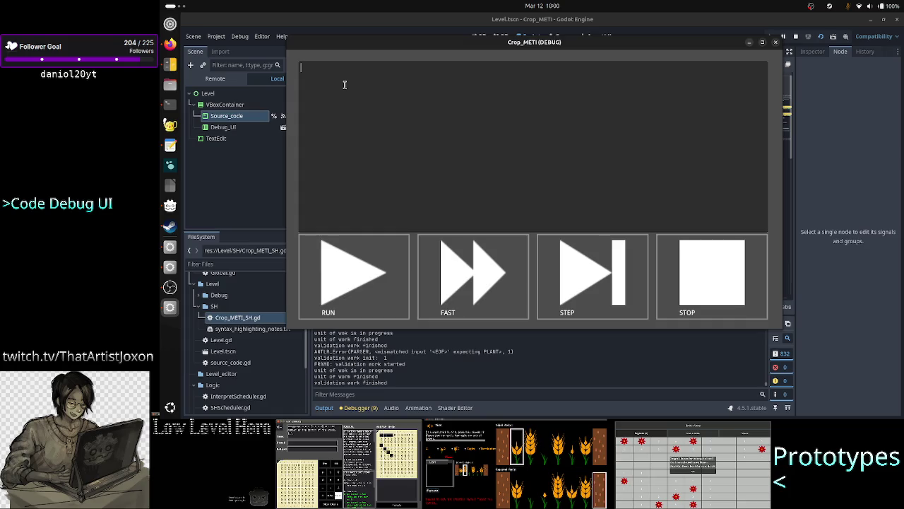
type("k")
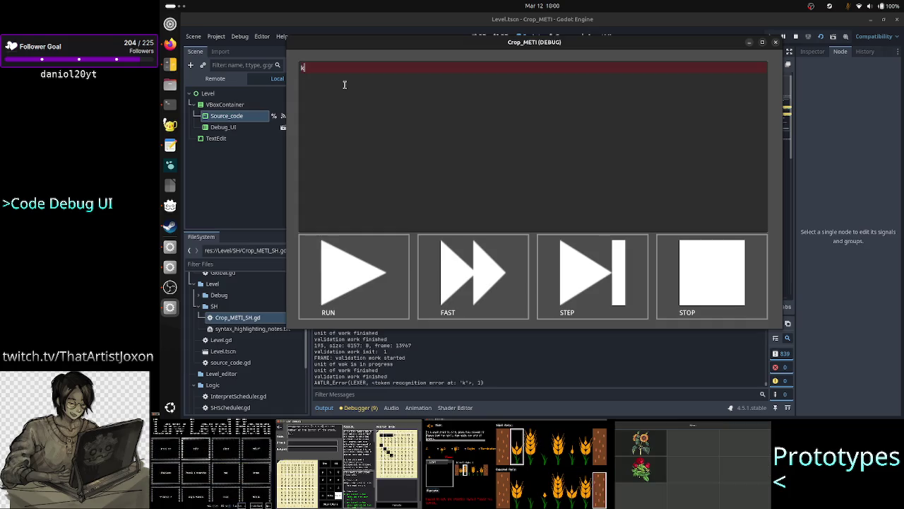
type("l")
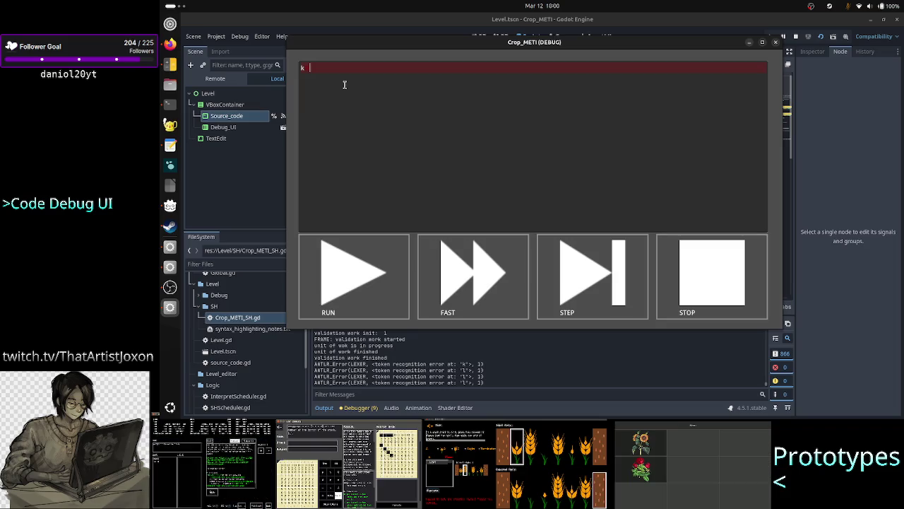
left_click(775, 43)
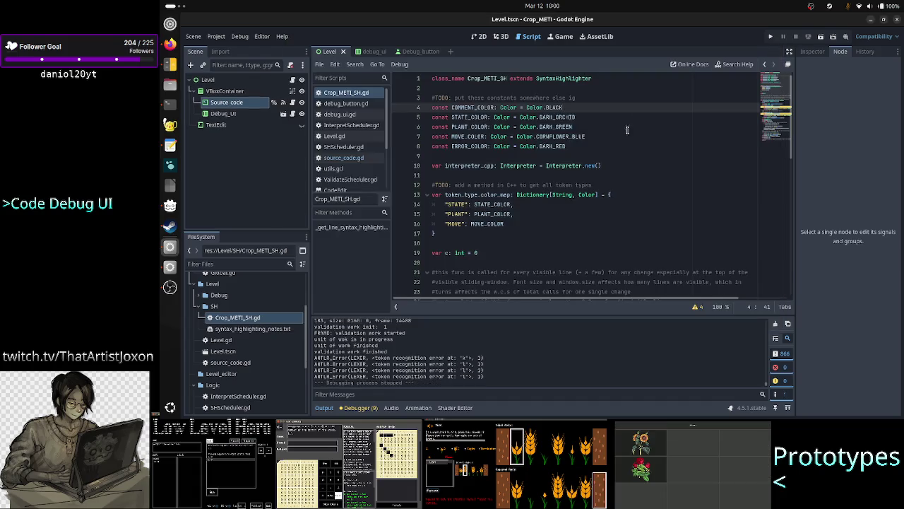
Step: Open debug_ui.gd and then source_code.gd from the script list
scroll(603, 152, "down", 10)
scroll(604, 152, "down", 1)
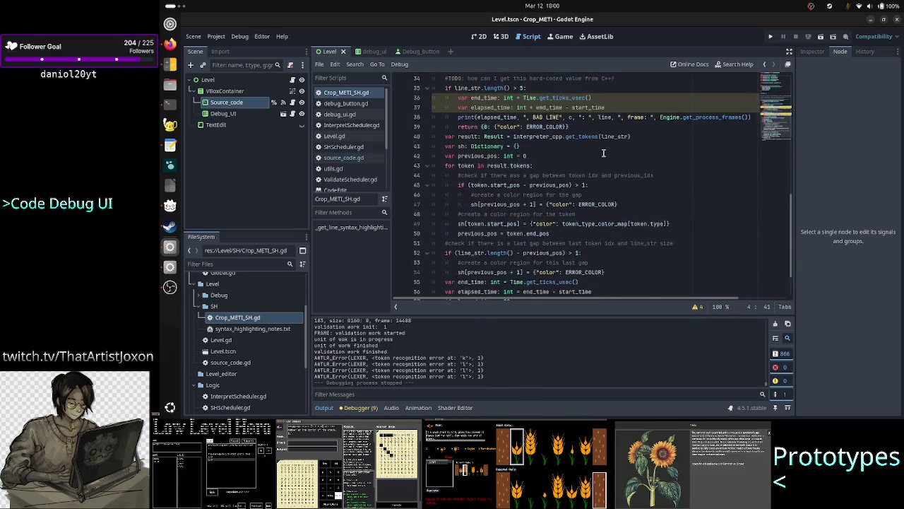
left_click(338, 114)
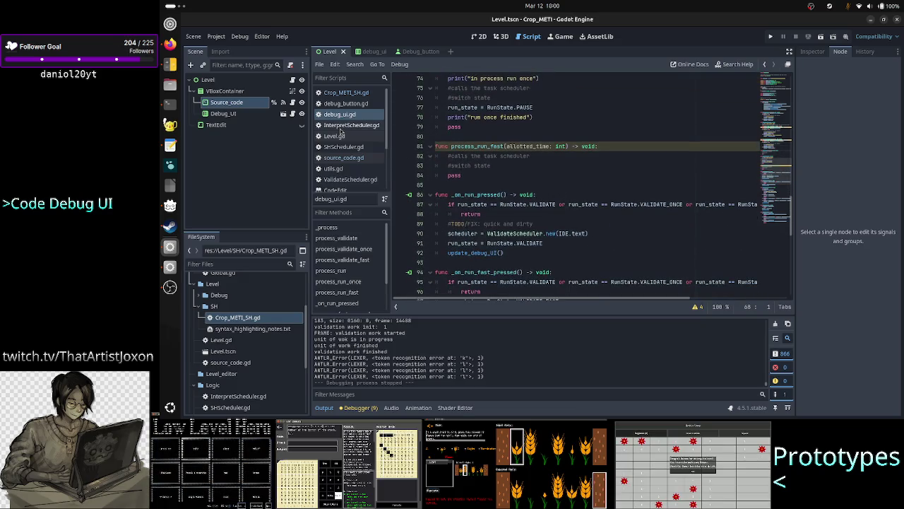
left_click(293, 103)
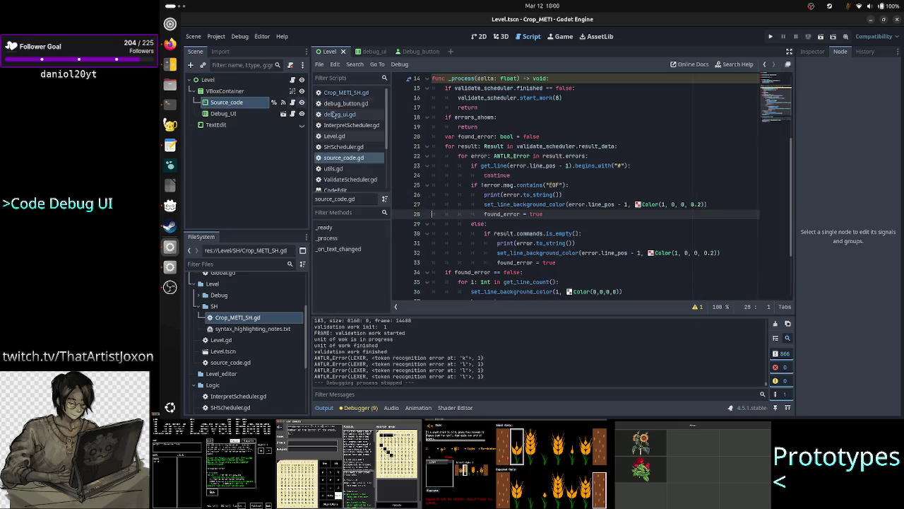
Step: Comment out the begins_with("#") check and its continue on lines 23–24 with #
left_click(524, 166)
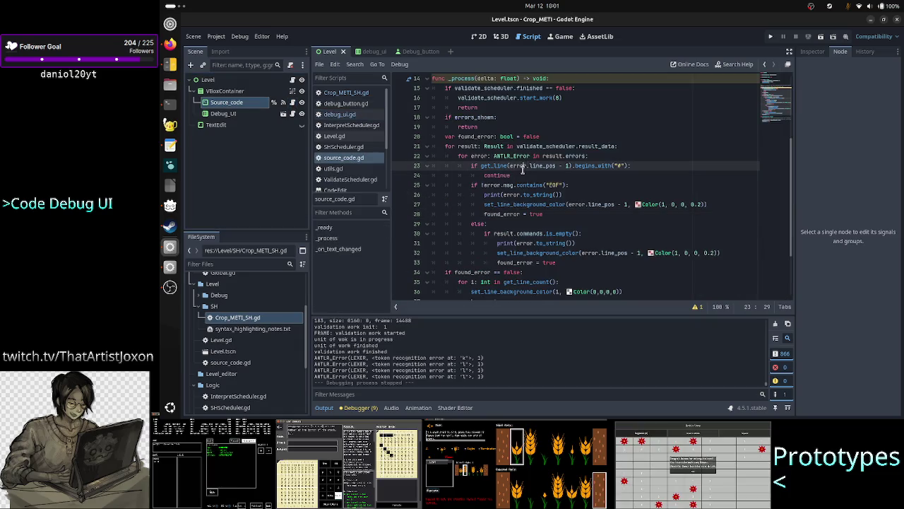
key("Down")
key("Down")
key("Up")
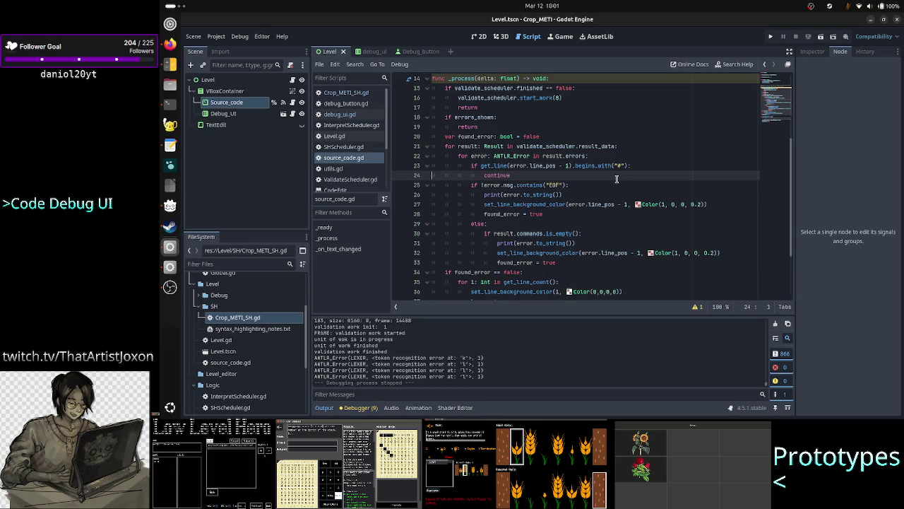
key("Up")
key("Home")
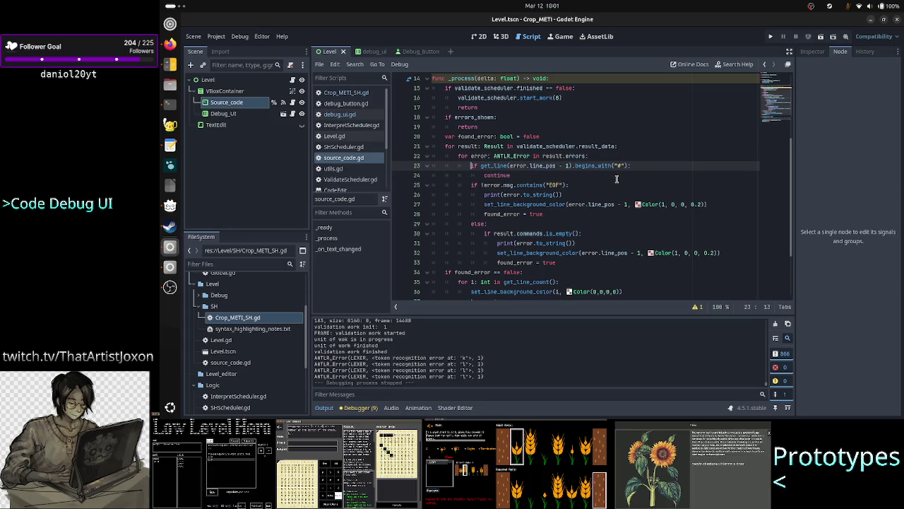
type("#")
key("Down")
type("#")
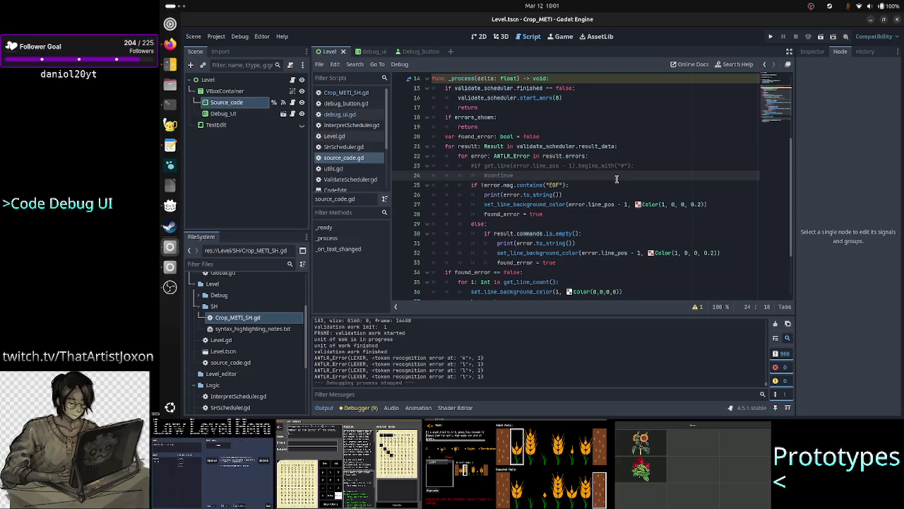
Step: Run the project, type A2 in the debug code field, then stop the game
left_click(820, 37)
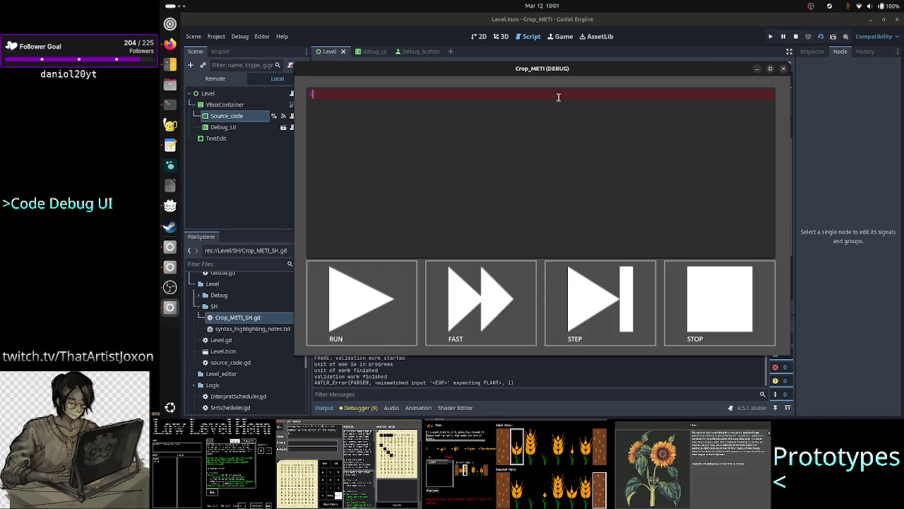
type("A2")
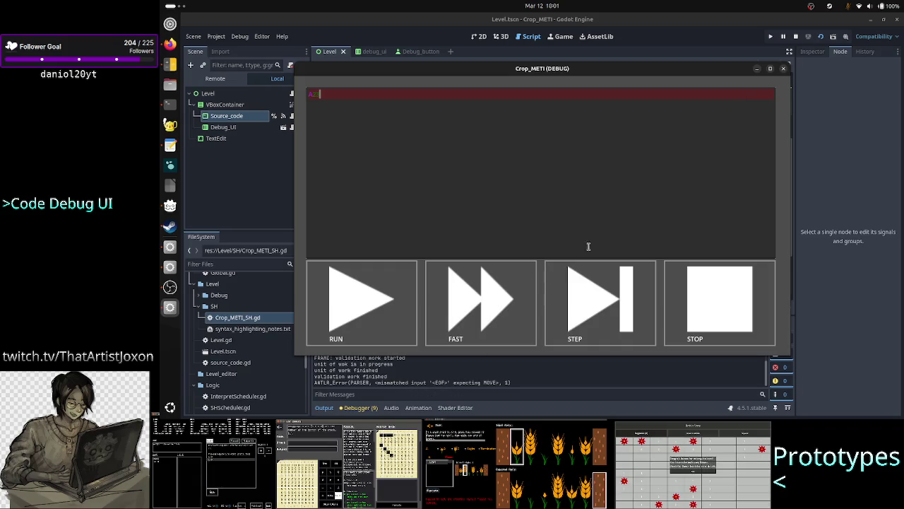
left_click(784, 69)
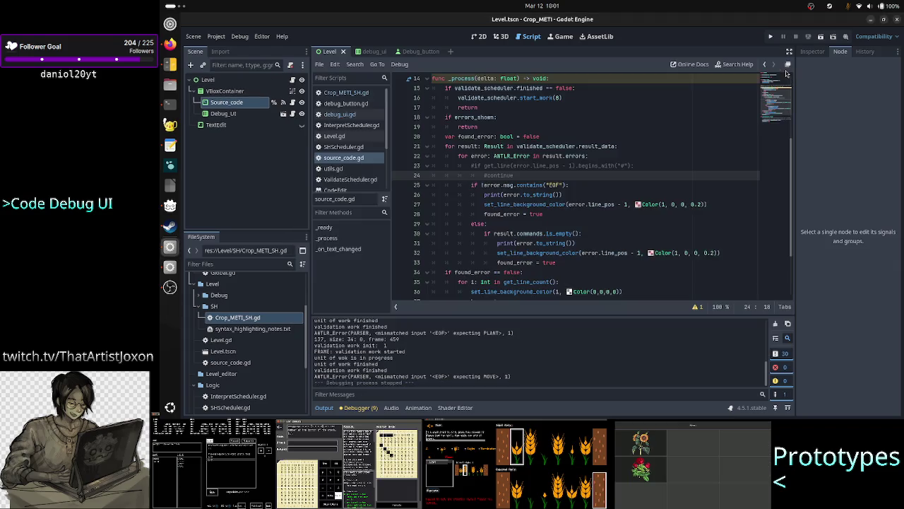
Step: Inspect the EOF check on line 25 and the result.commands.is_empty() condition on line 30
left_click(633, 184)
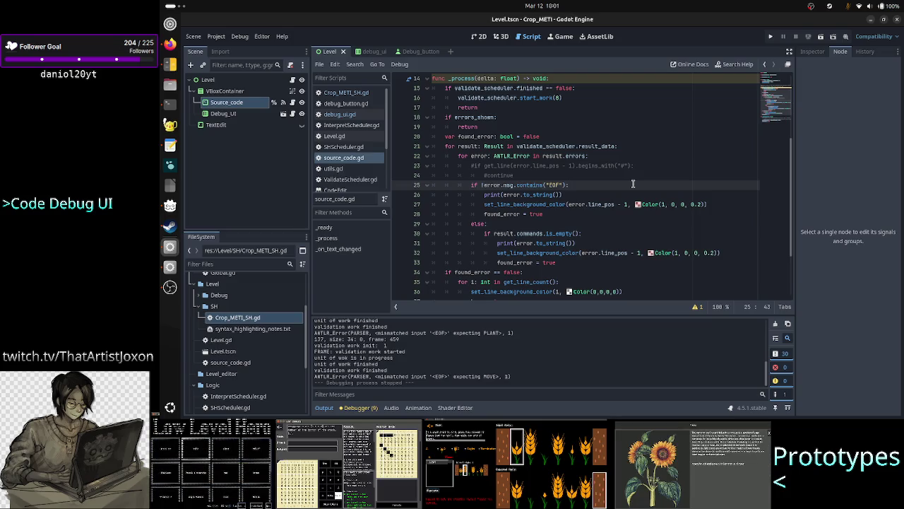
key("Down")
key("Down")
key("Down")
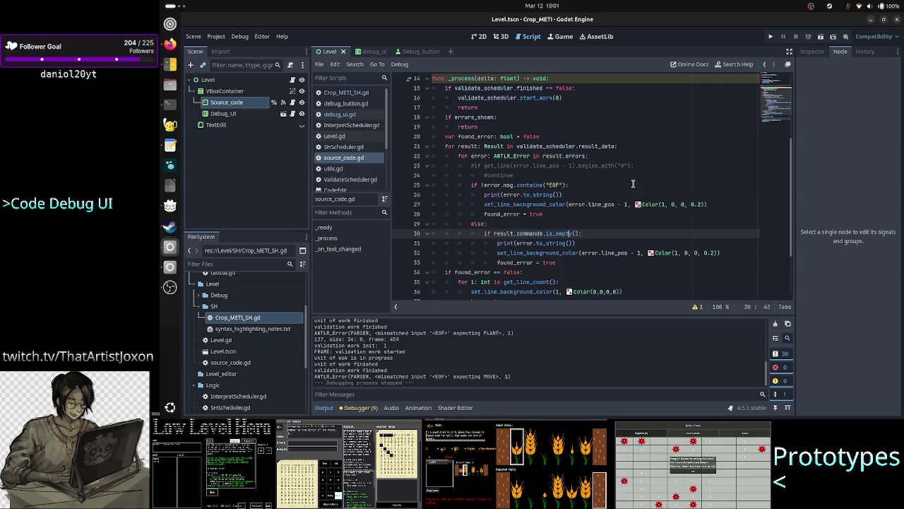
key("End")
key("ctrl+shift+Left")
key("ctrl+shift+Left")
key("ctrl+shift+Left")
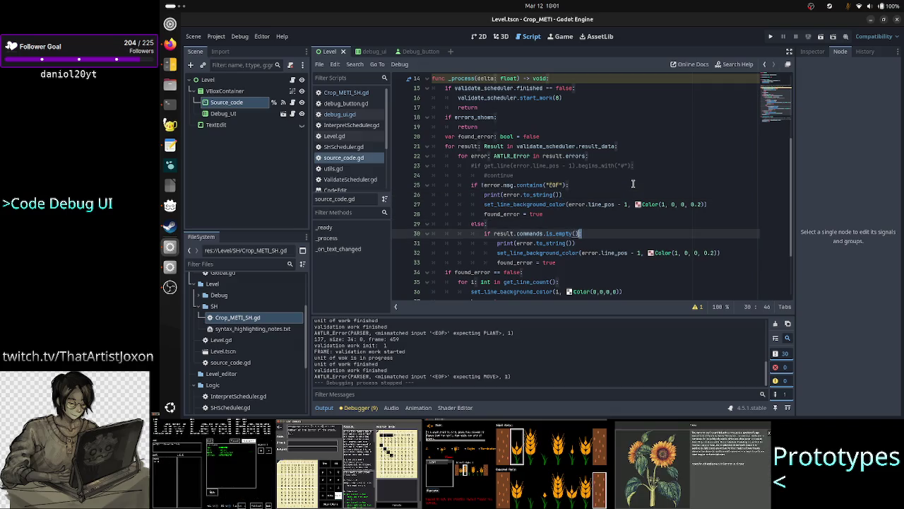
key("Up")
key("Up")
key("Up")
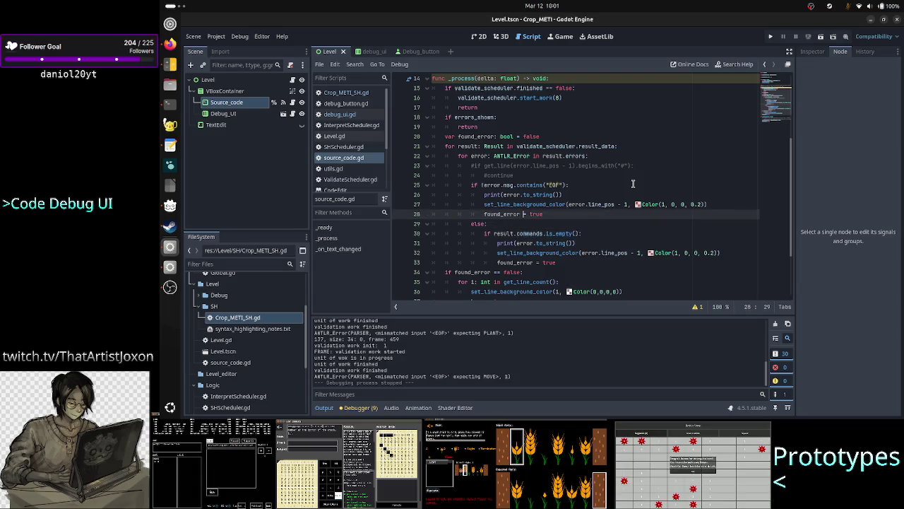
key("Down")
key("Down")
key("Down")
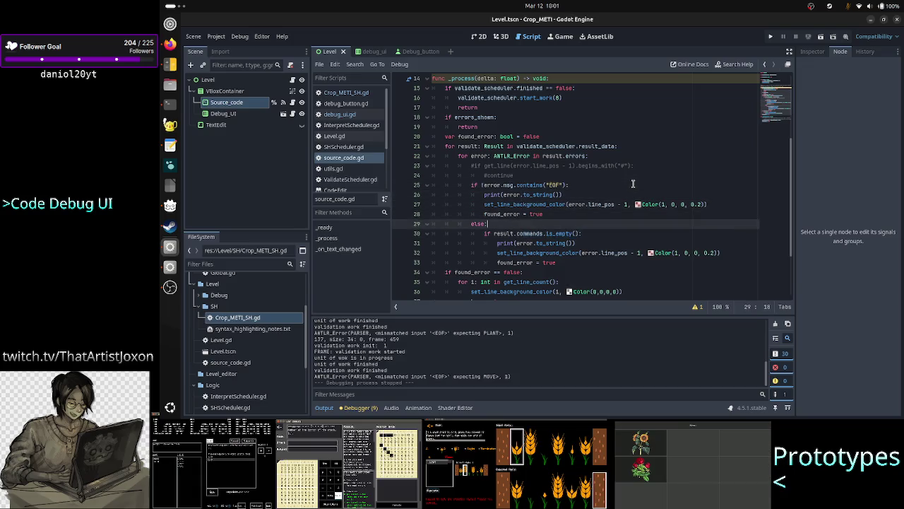
key("ctrl+shift+Right")
key("ctrl+shift+Right")
key("ctrl+shift+Right")
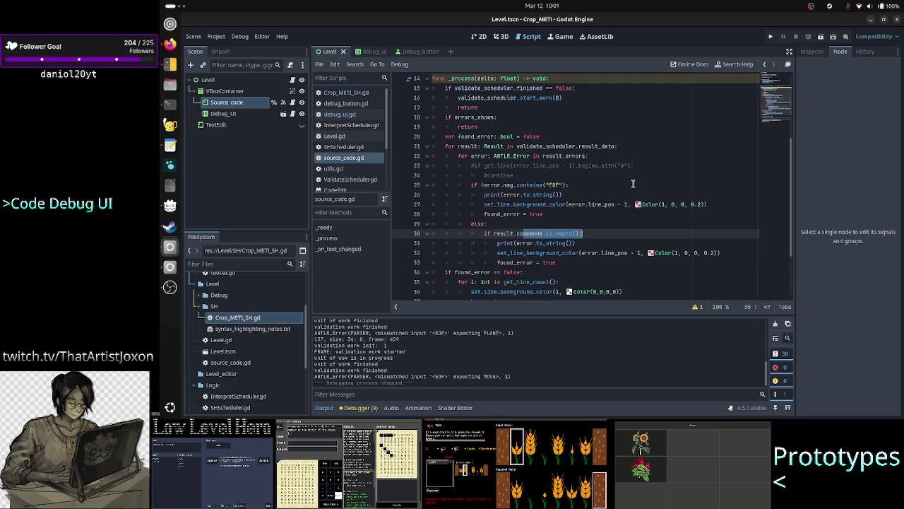
key("Right")
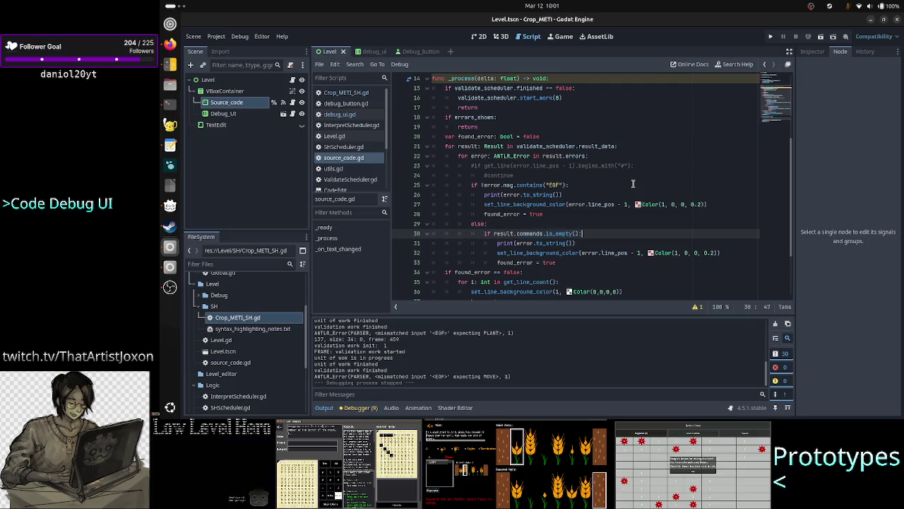
key("ctrl+shift+Left")
key("ctrl+shift+Left")
key("ctrl+shift+Left")
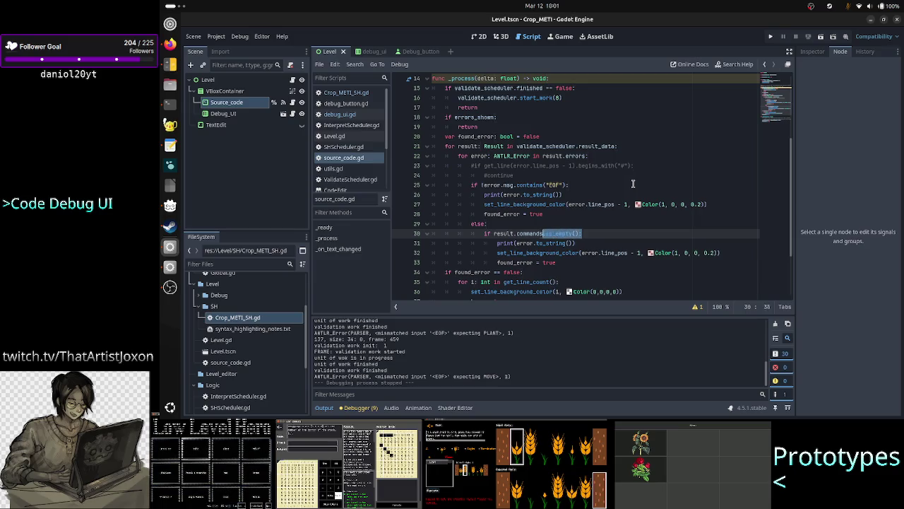
key("ctrl+shift+Left")
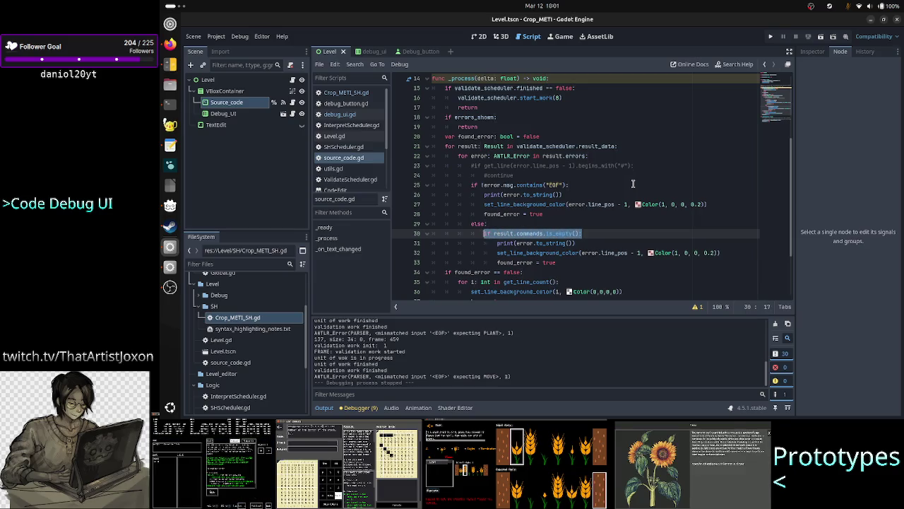
key("Right")
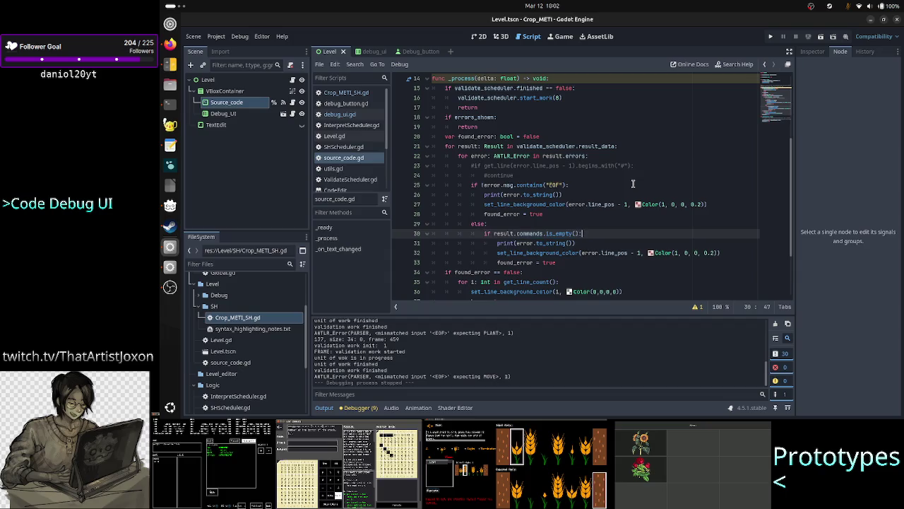
key("ctrl+shift+Left")
key("ctrl+shift+Left")
key("ctrl+shift+Left")
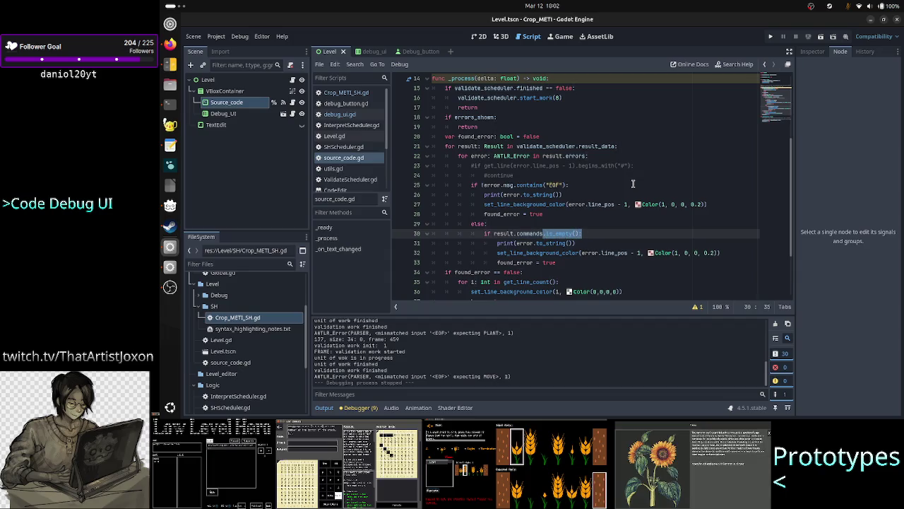
key("shift+Left")
key("shift+Left")
key("shift+Left")
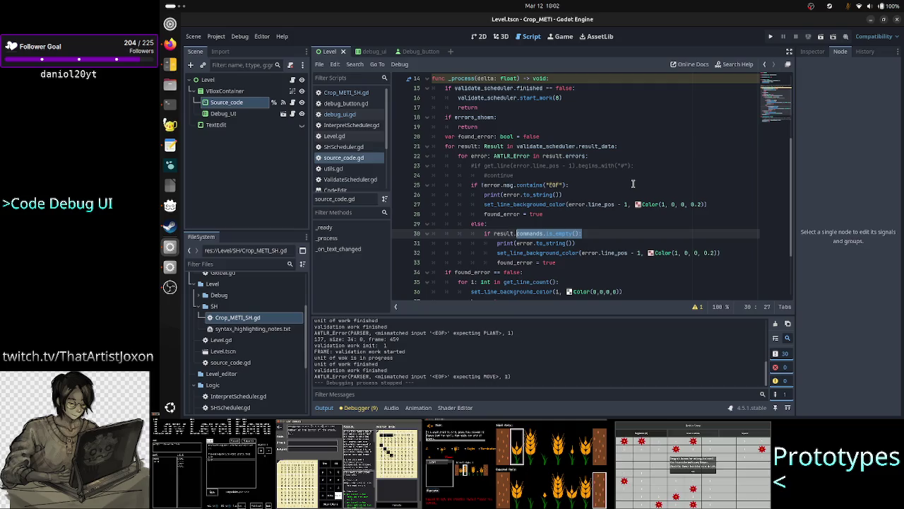
key("shift+Left")
key("shift+Left")
key("shift+Left")
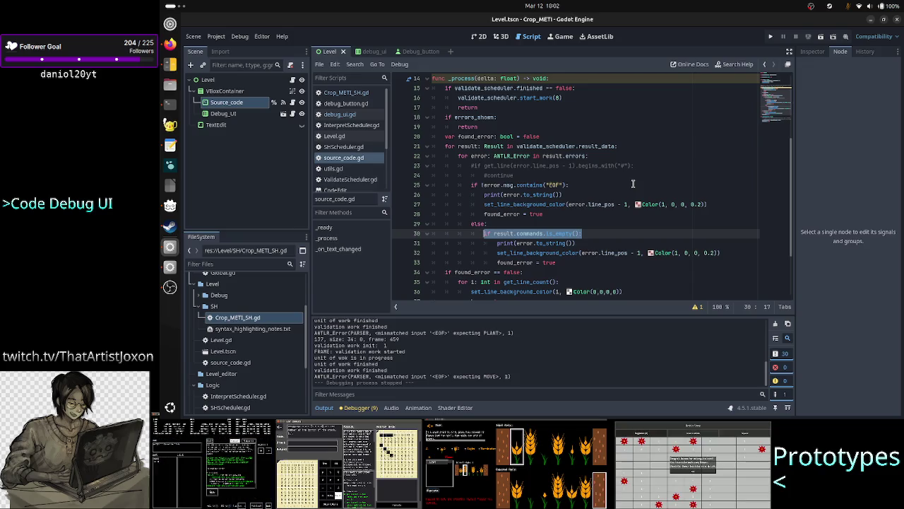
Step: Delete is_empty(): from line 30's condition
key("Right")
key("Left")
key("Left")
key("Left")
key("Left")
key("Left")
key("Left")
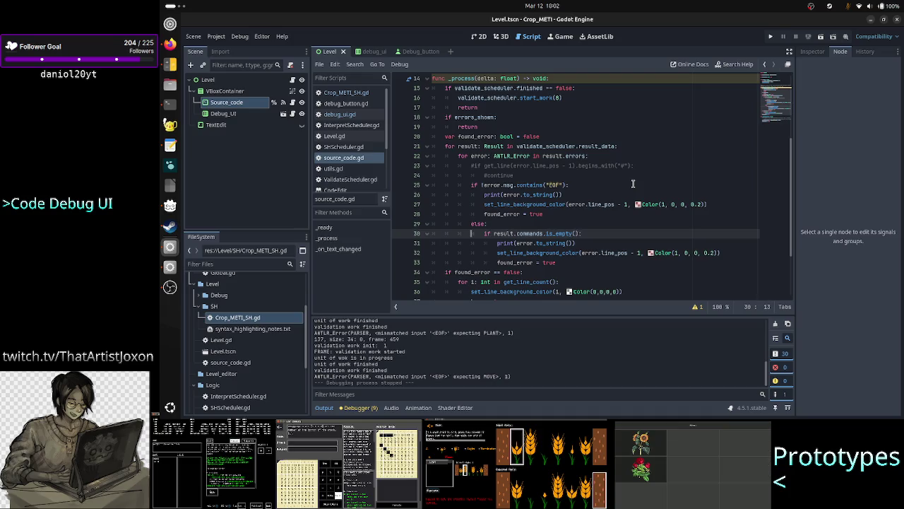
key("Right")
key("Right")
key("Right")
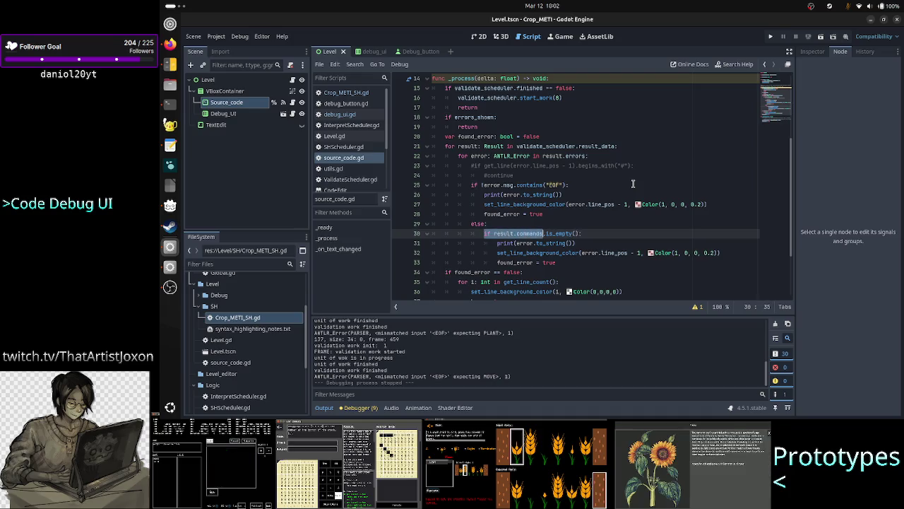
key("shift+Left")
key("shift+Left")
key("shift+Left")
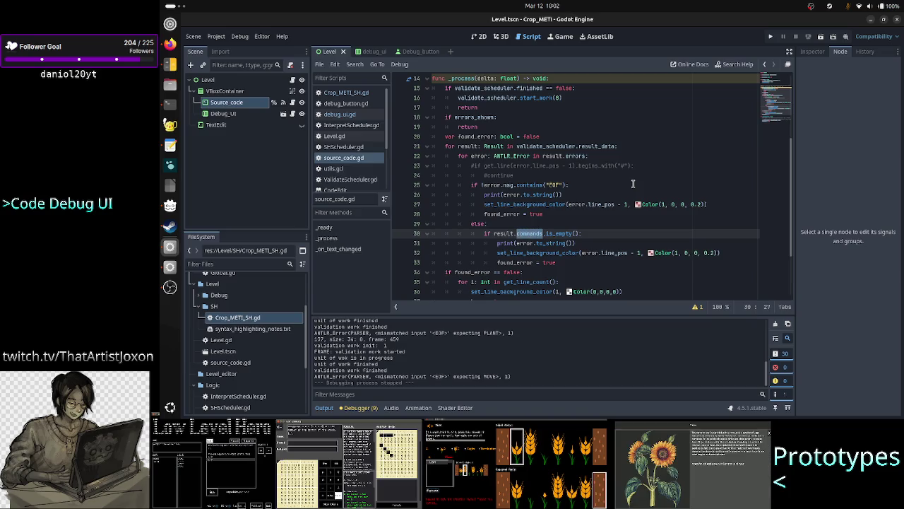
key("Right")
key("Right")
key("Right")
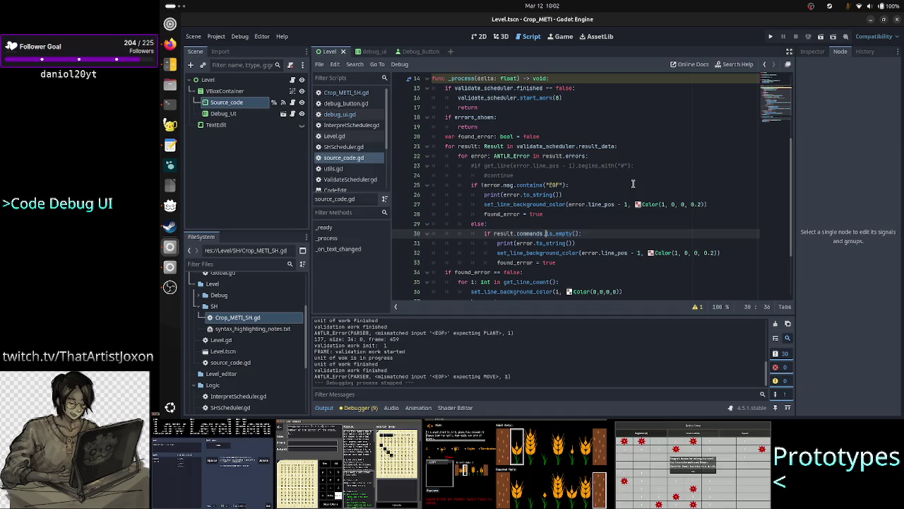
key("Up")
key("Up")
key("Up")
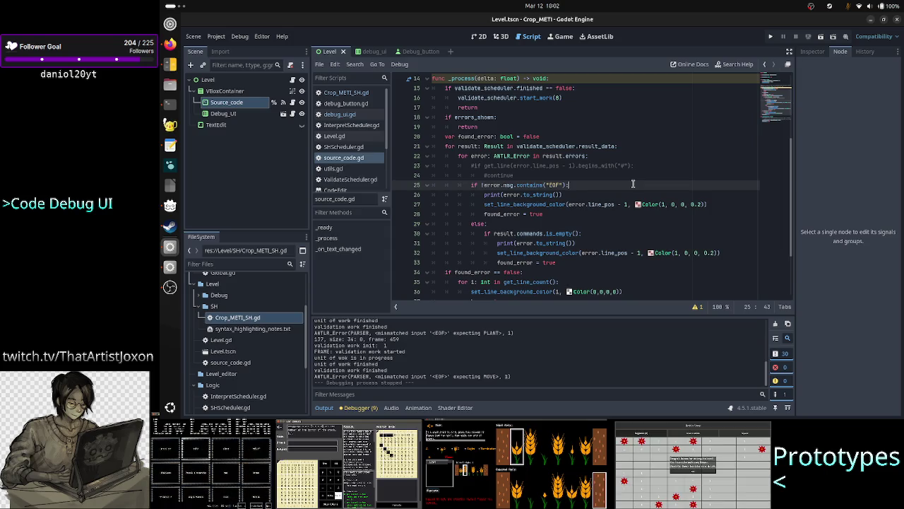
key("Down")
key("Down")
key("Down")
key("Down")
key("Down")
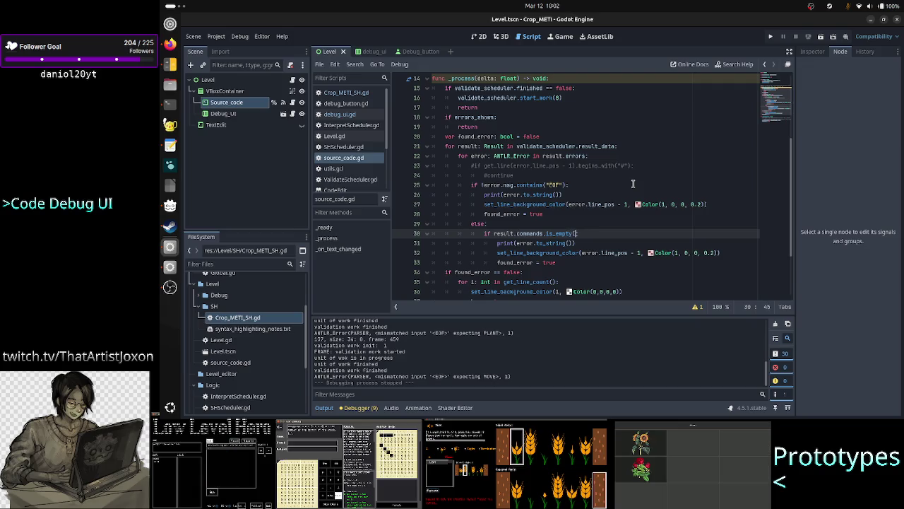
key("ctrl+BackSpace")
key("ctrl+Delete")
Step: Rewrite line 30's condition as get_line(error.line_pos - 1).length() > 5:
key("BackSpace")
key("BackSpace")
key("BackSpace")
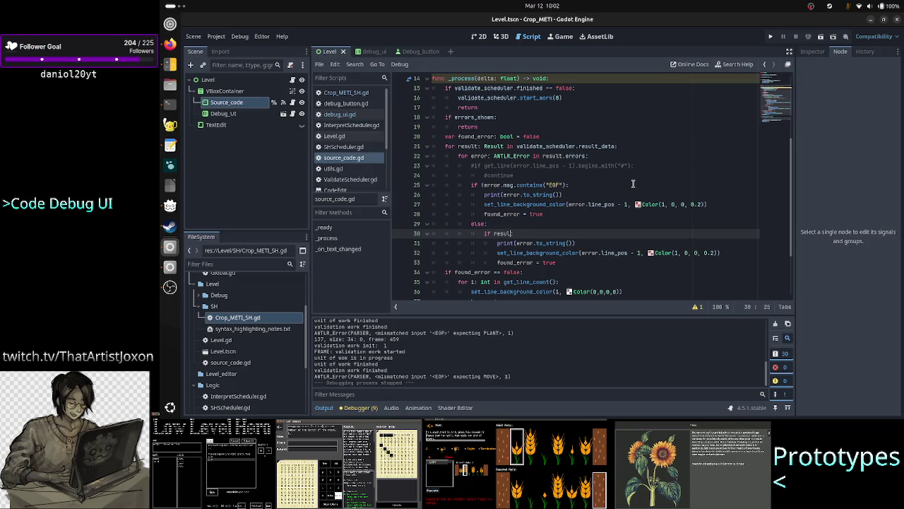
key("BackSpace")
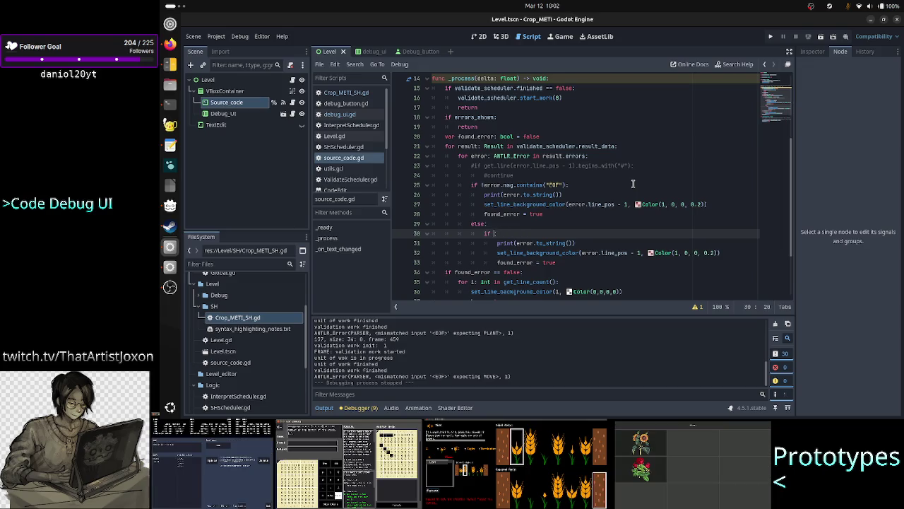
type("g")
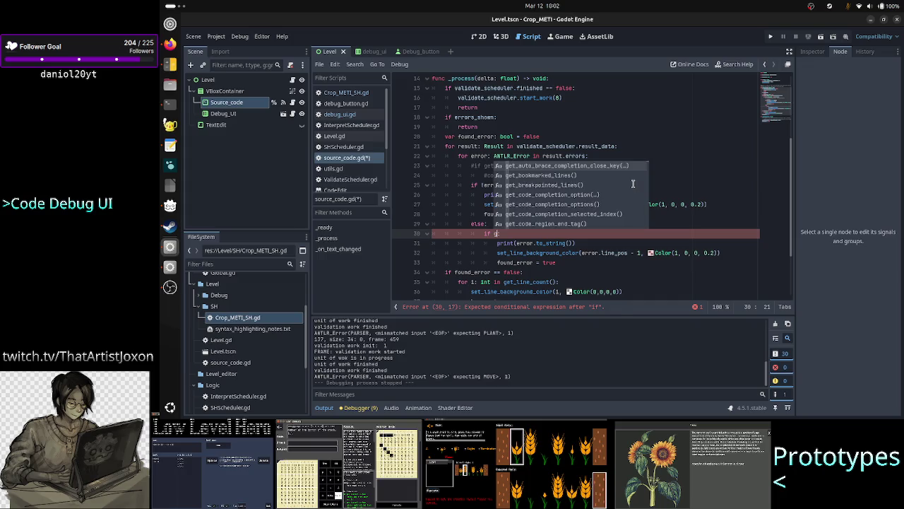
type("et_line")
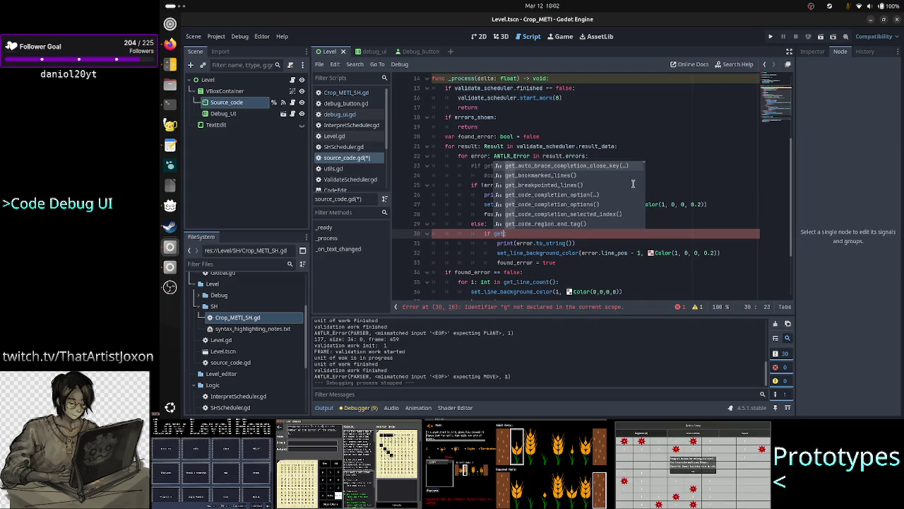
key("Return")
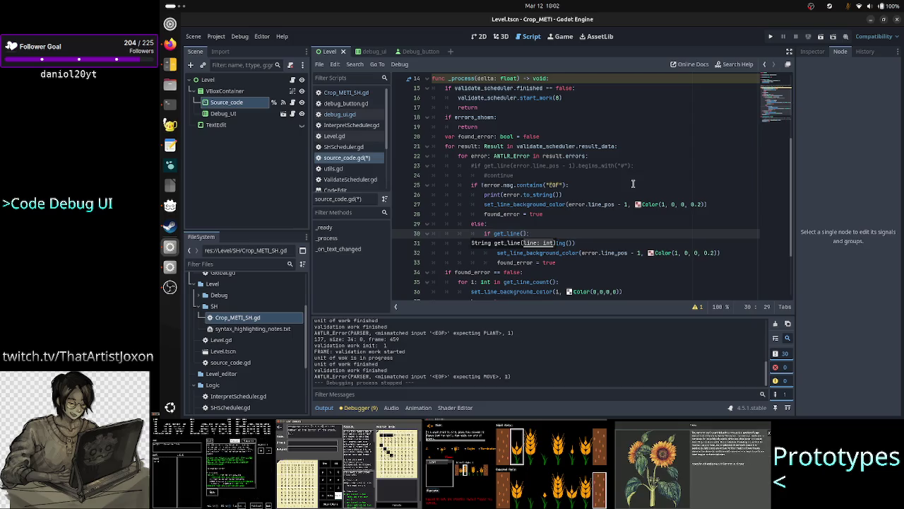
type("error")
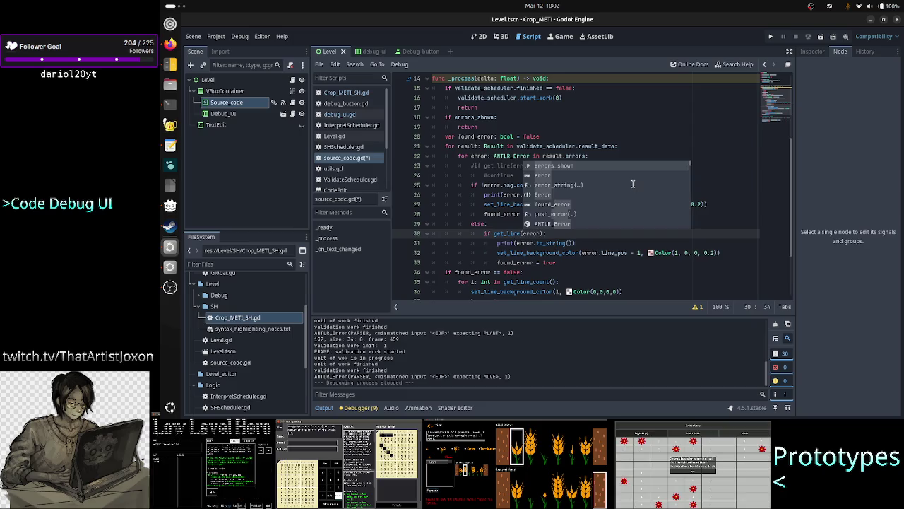
type(".line")
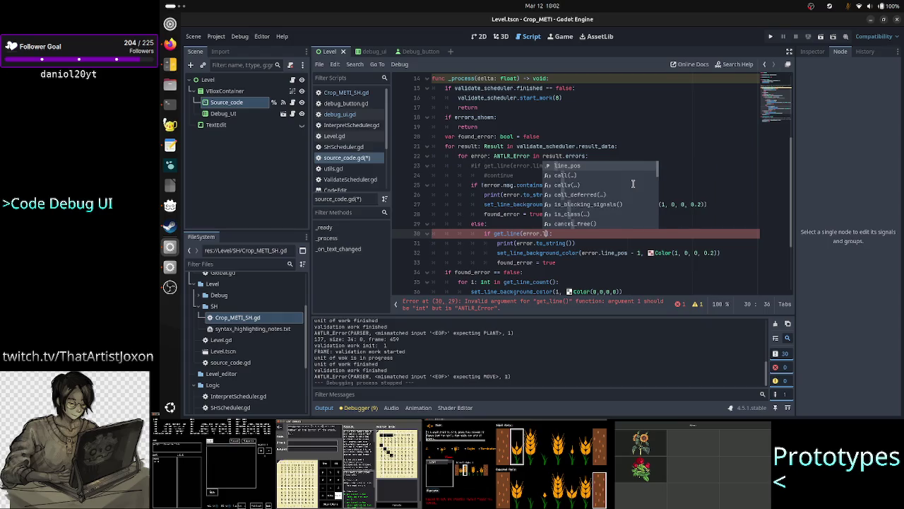
key("Return")
type("-")
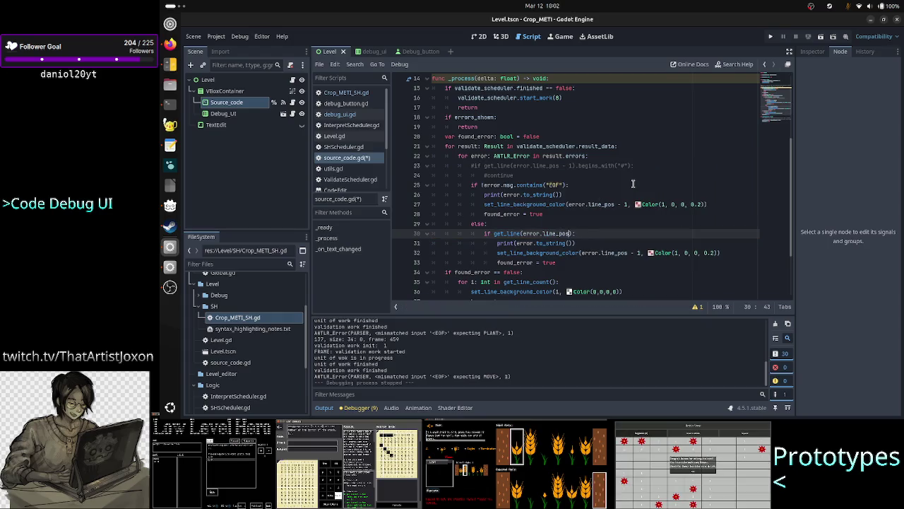
type(" 1")
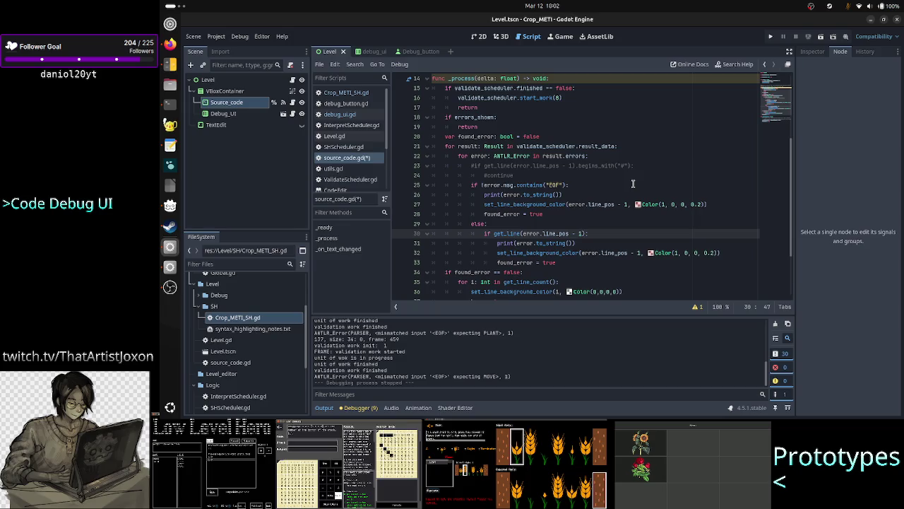
type(").")
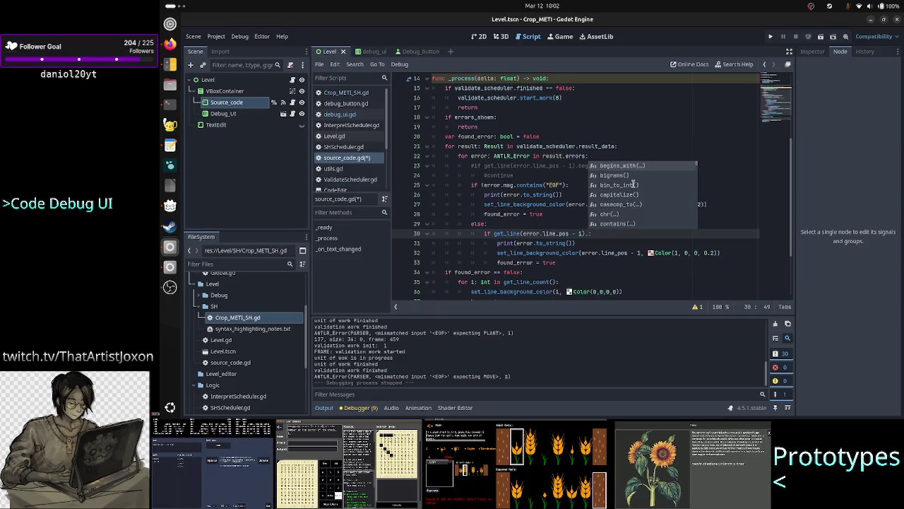
type("siz")
key("BackSpace")
key("BackSpace")
key("BackSpace")
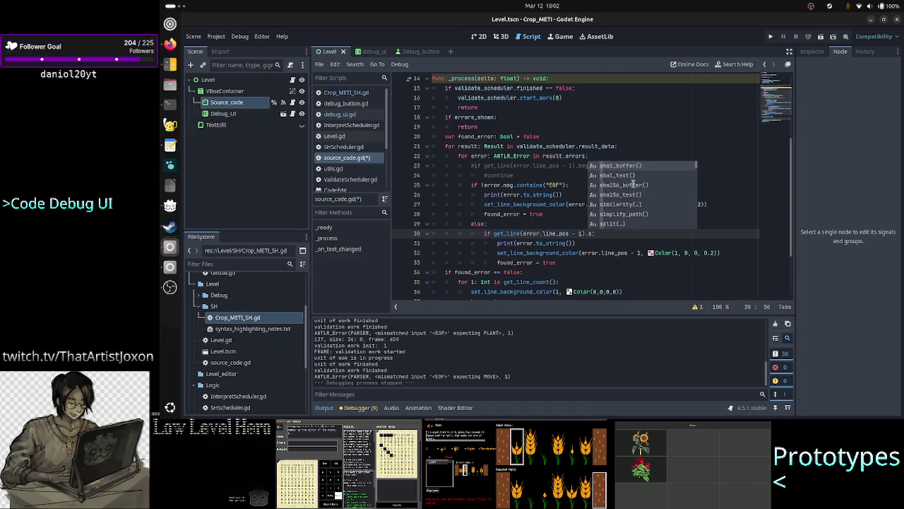
type("len")
key("Return")
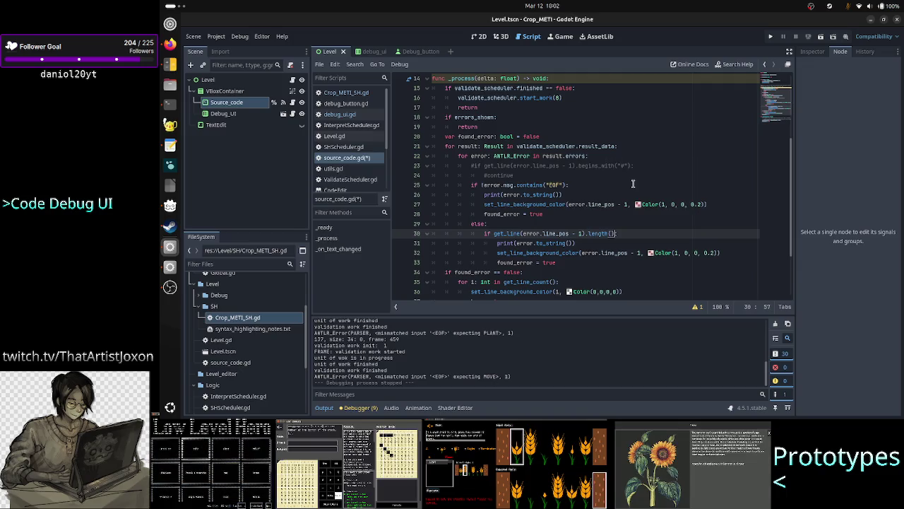
type(" > 5")
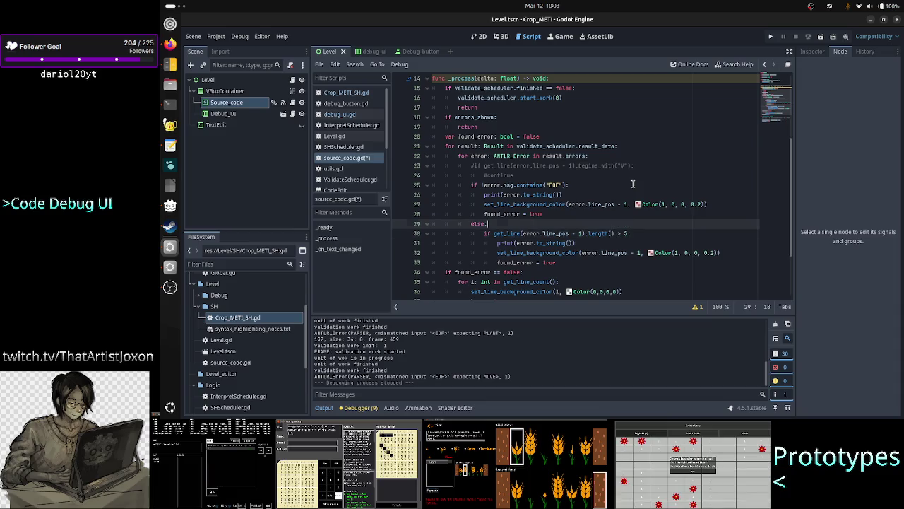
type(":")
Step: Uncomment the begins_with("#") check and continue on lines 23–24, then run the project
key("Up")
key("Up")
key("Up")
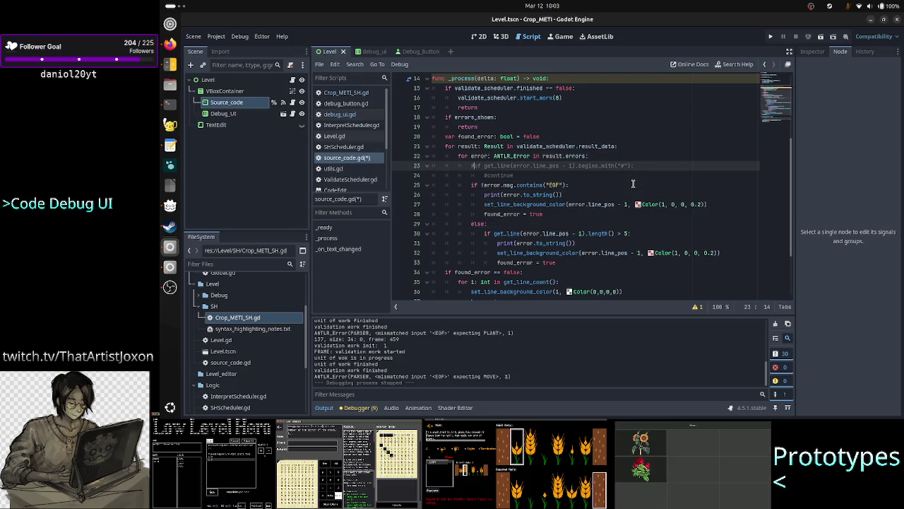
key("ctrl+k")
key("Down")
key("BackSpace")
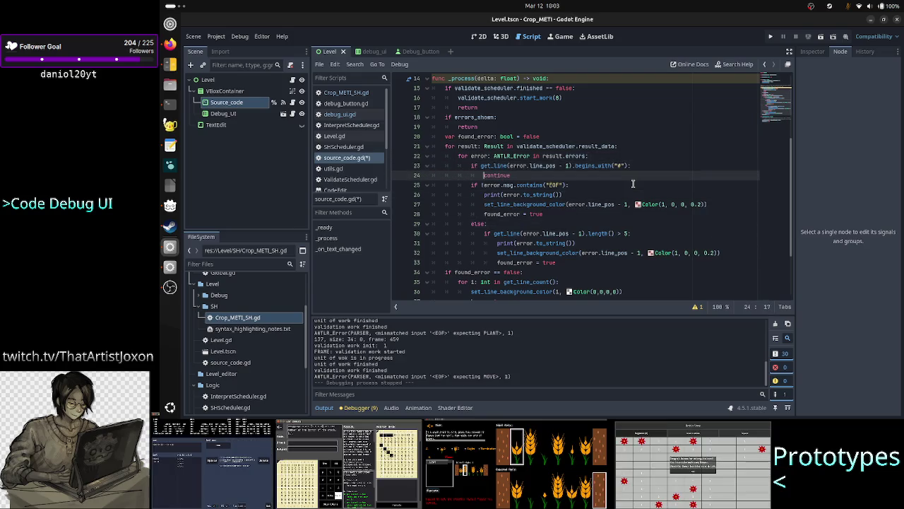
left_click(821, 38)
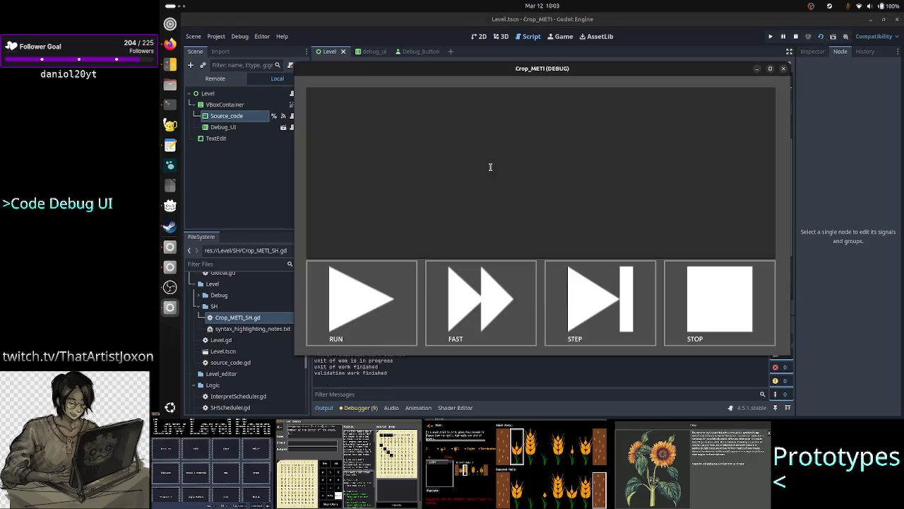
Step: Type '#this is a comment' as the first line of the debug editor
left_click(490, 167)
type("#th")
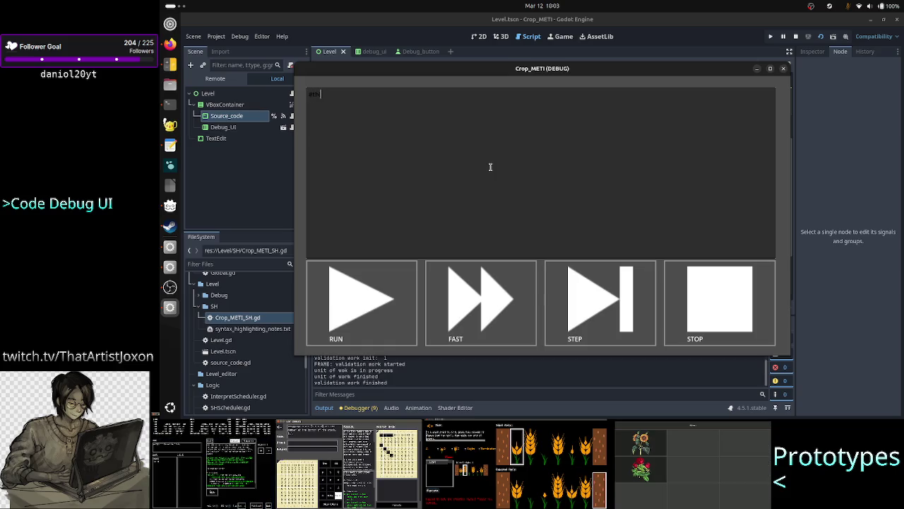
type("is is a comment")
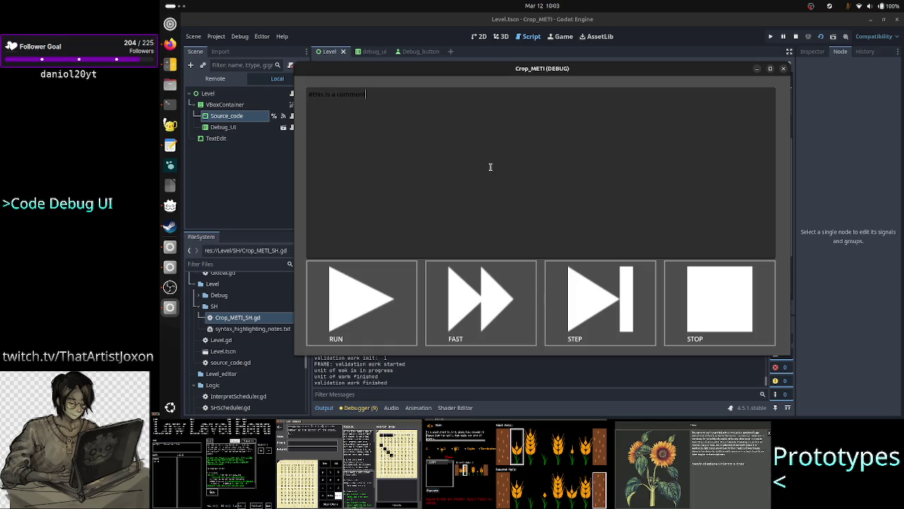
key("Return")
Step: Enter the command line A23R, fixing typos until no red highlight remains, then close the debug window
type("#")
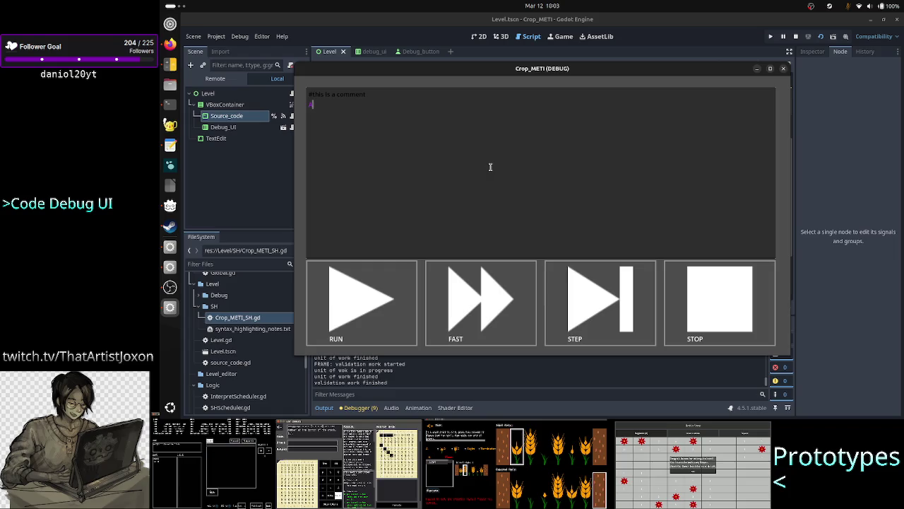
type(".")
type(":")
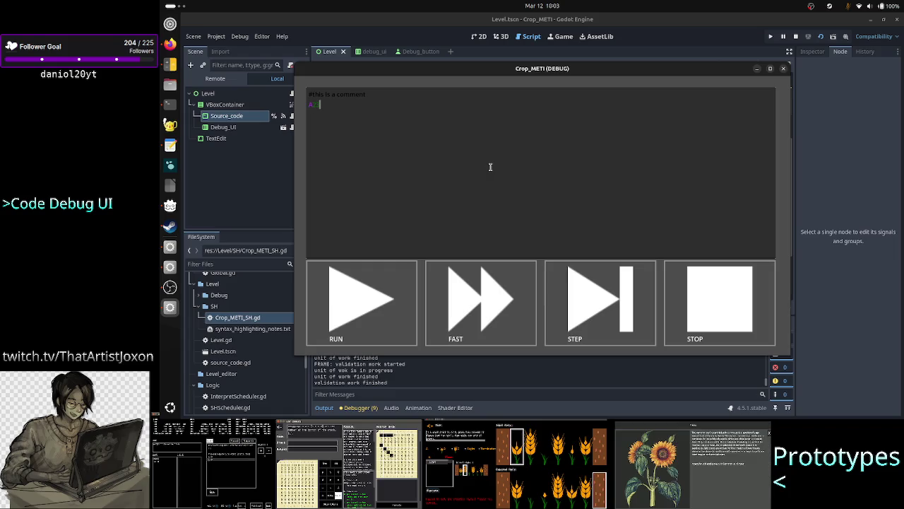
type("R")
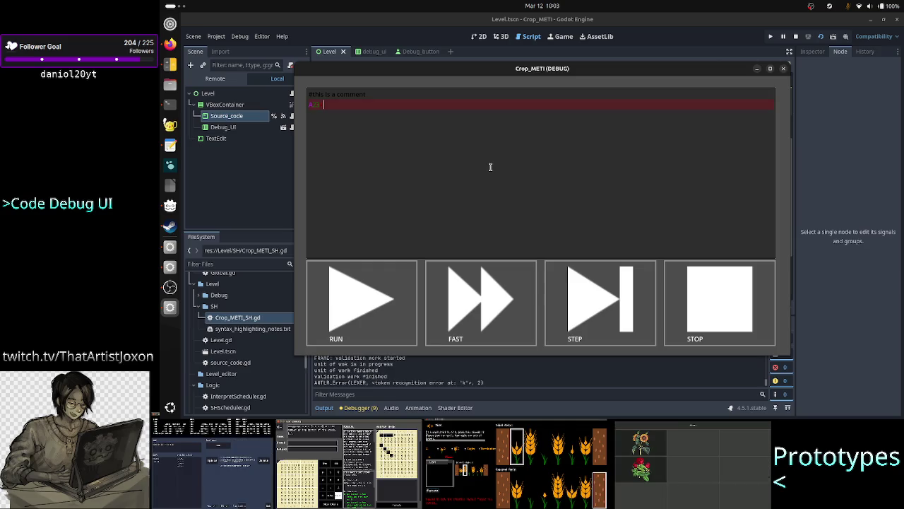
key("BackSpace")
key("BackSpace")
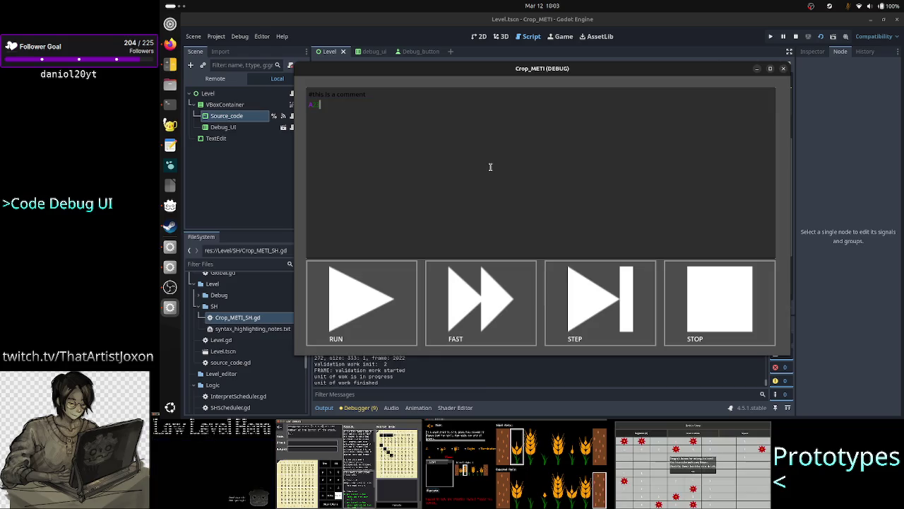
type("3R")
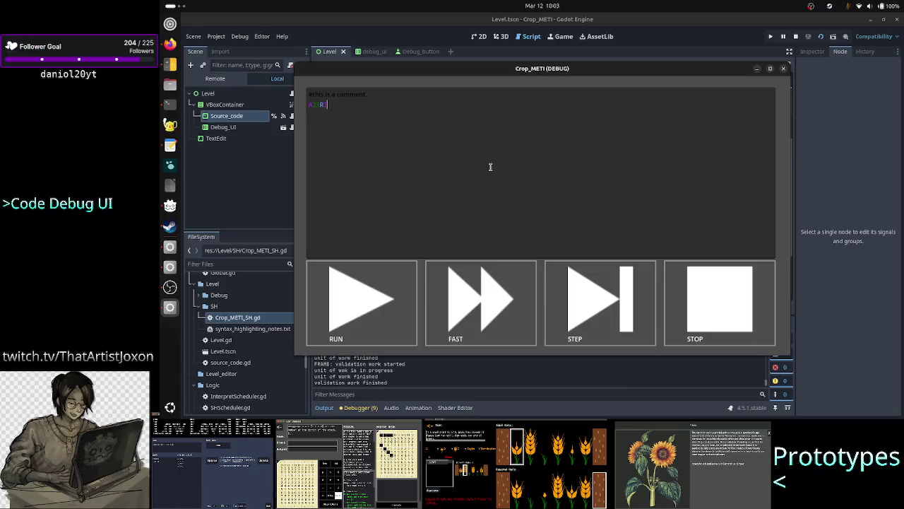
type(",")
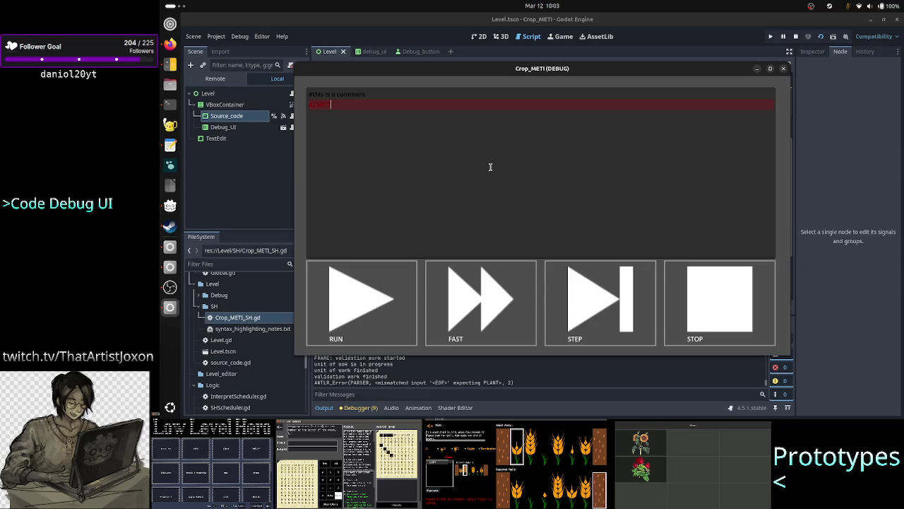
key("BackSpace")
type("l")
key("BackSpace")
type("R")
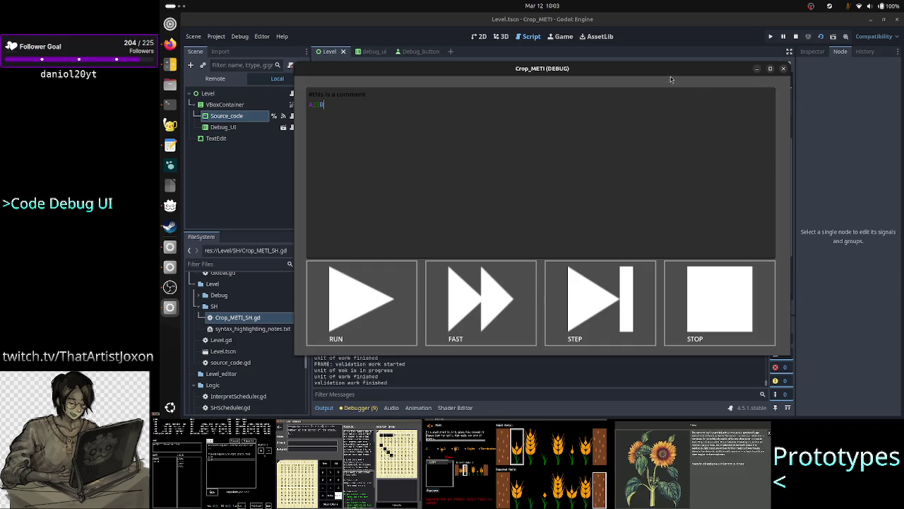
left_click_drag(670, 69, 809, 70)
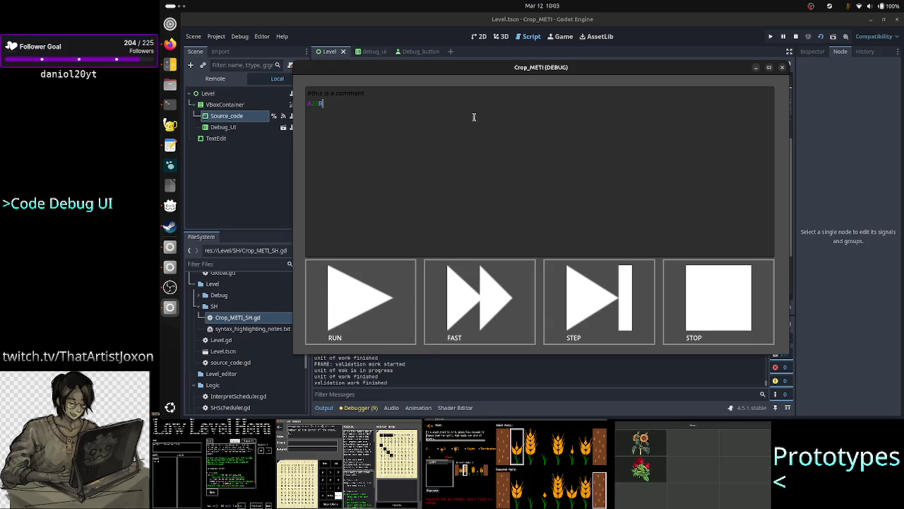
left_click(782, 68)
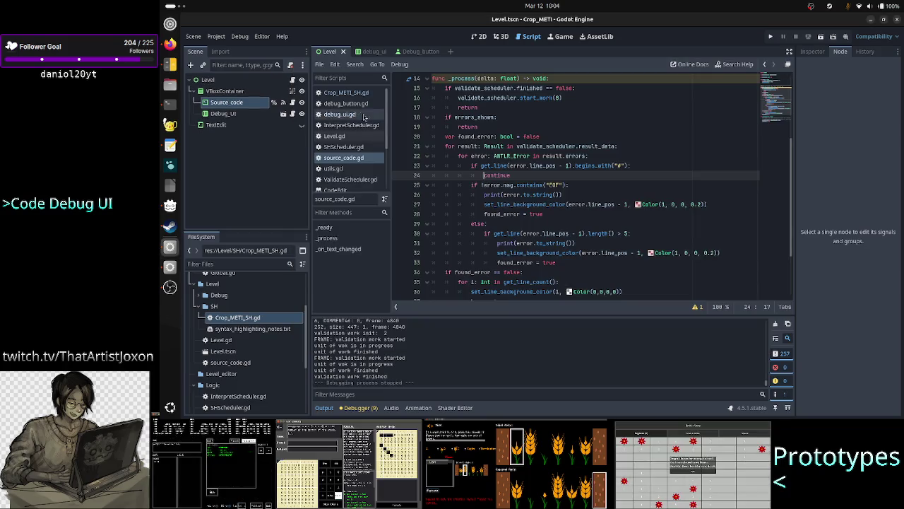
Step: Open Crop_METI_SH.gd and inspect the STATE_COLOR and MOVE_COLOR constants on lines 5–8
left_click(356, 93)
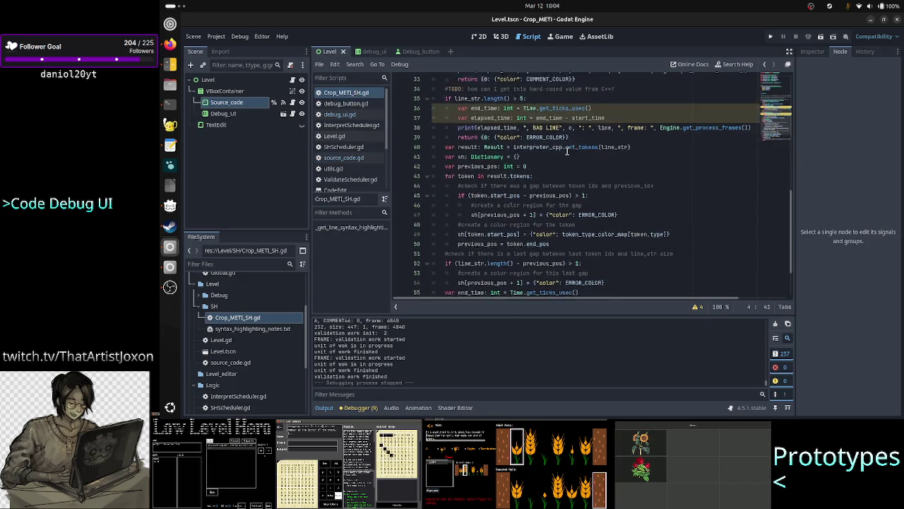
left_click_drag(576, 146, 496, 115)
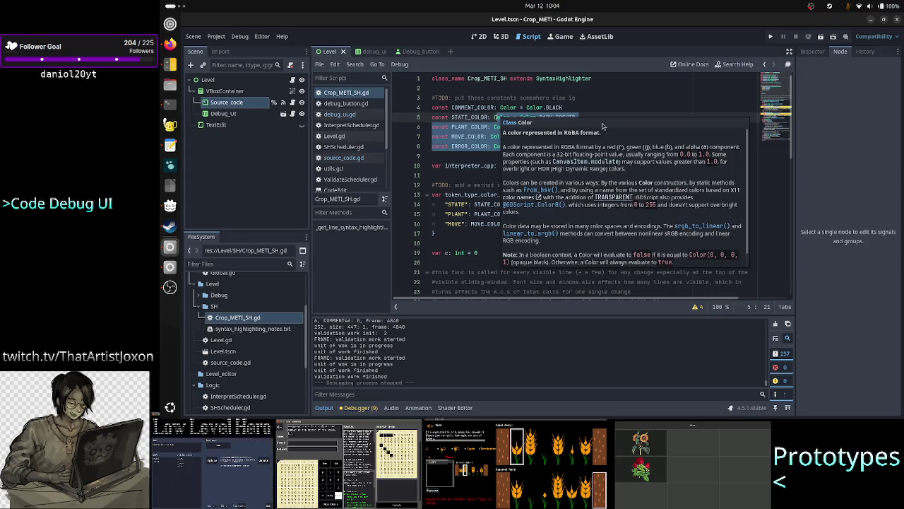
left_click(599, 113)
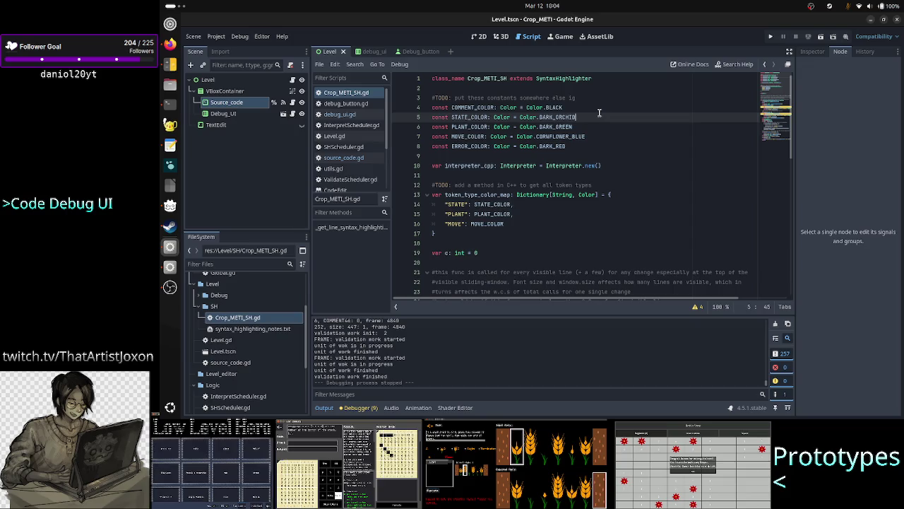
left_click(624, 136)
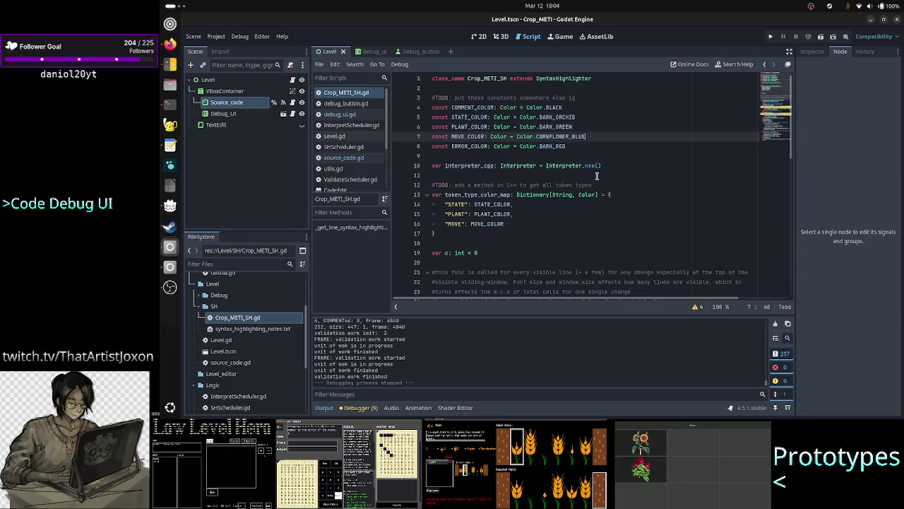
Step: Scroll through the highlighter script and place the cursor on empty line 18 after the colour map
scroll(593, 185, "down", 2)
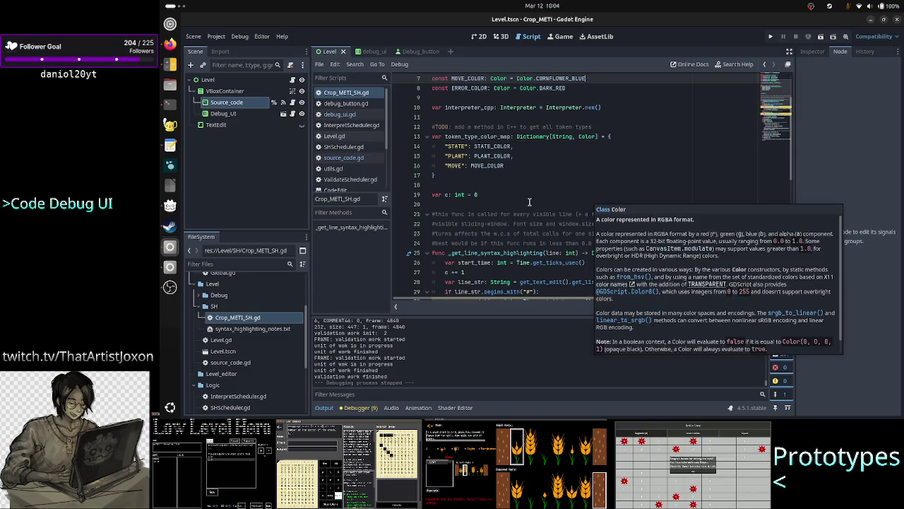
scroll(565, 205, "down", 7)
scroll(559, 206, "down", 4)
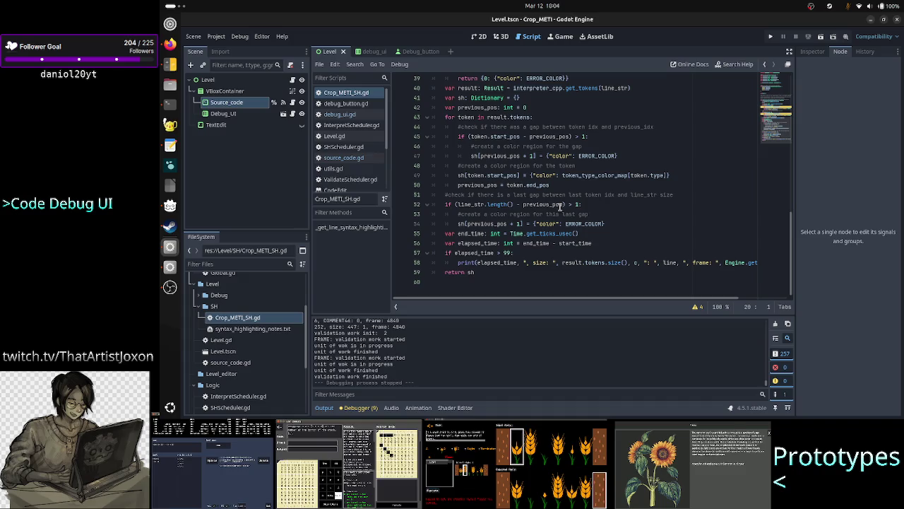
scroll(560, 204, "up", 5)
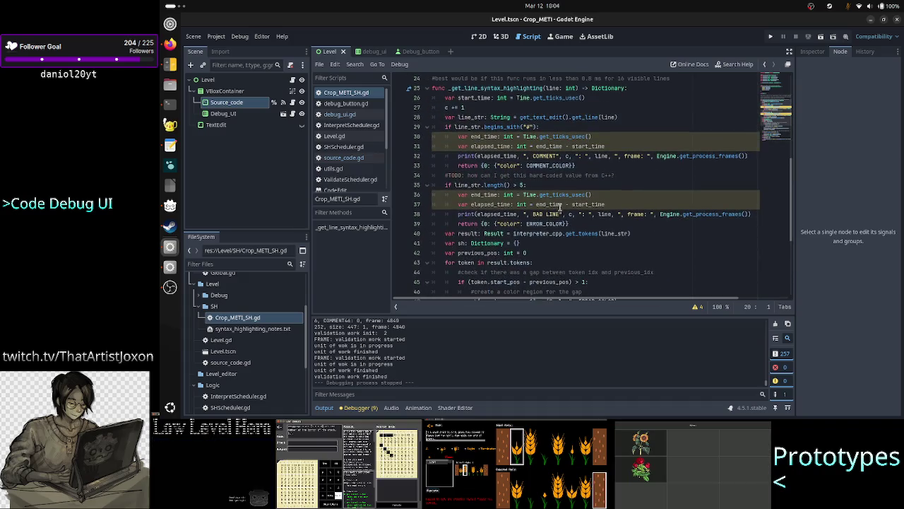
scroll(560, 205, "up", 8)
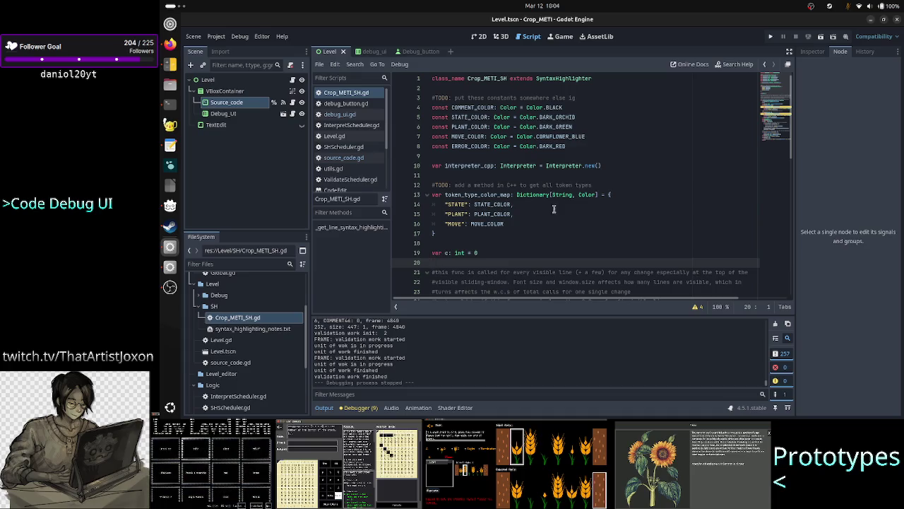
left_click(458, 244)
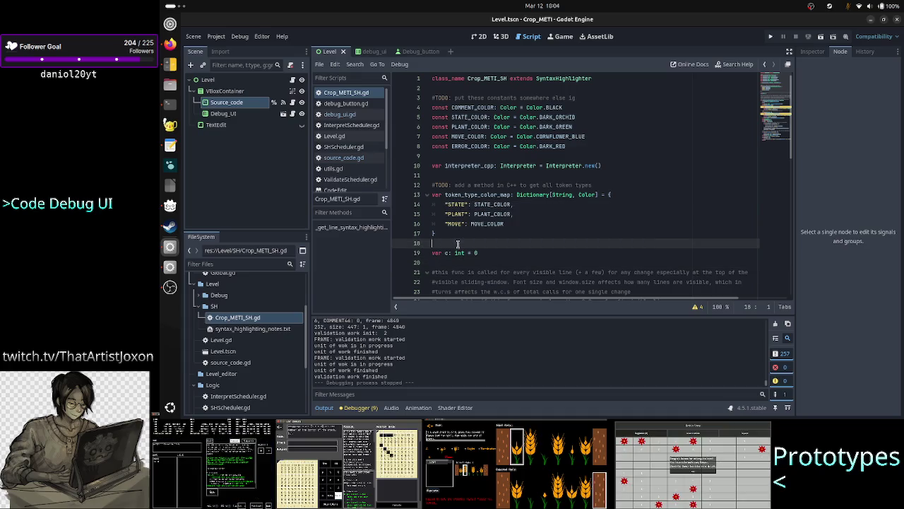
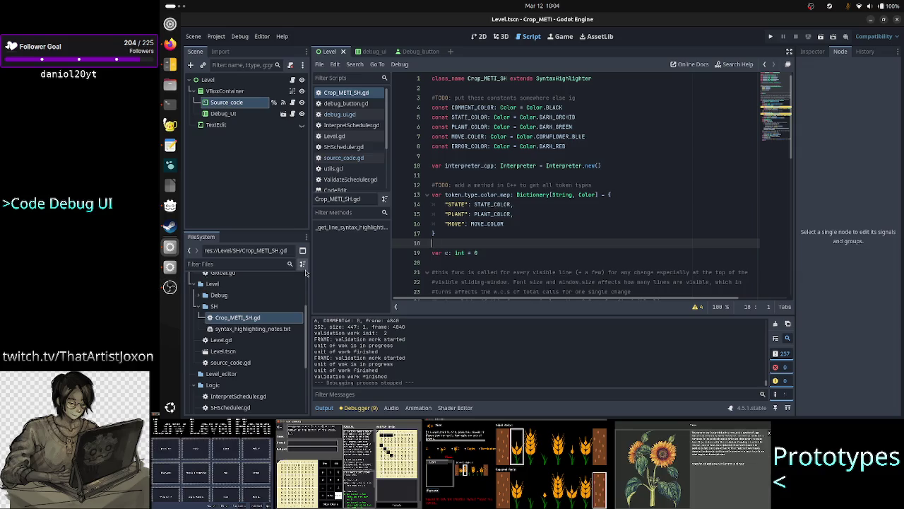
Step: Look over lines 17–21 of the open script, briefly checking the terminal window
left_click(493, 272)
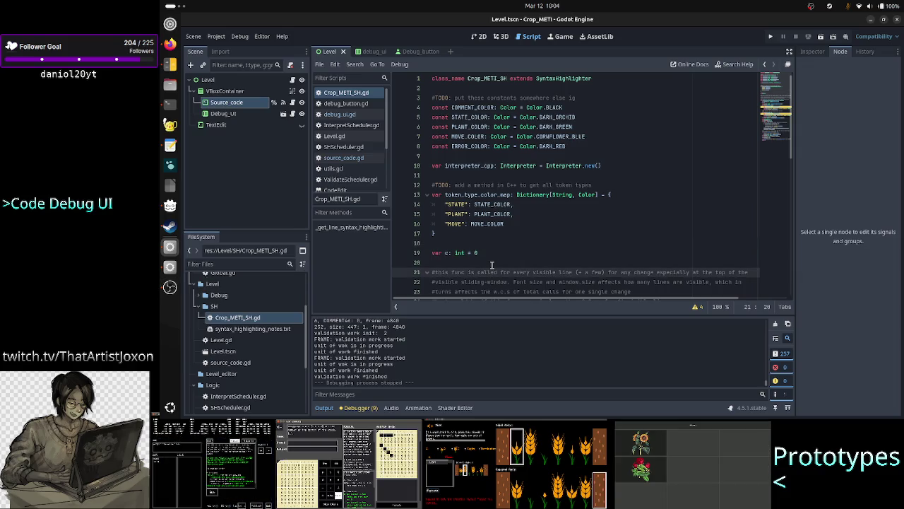
left_click(492, 263)
key("alt+Tab")
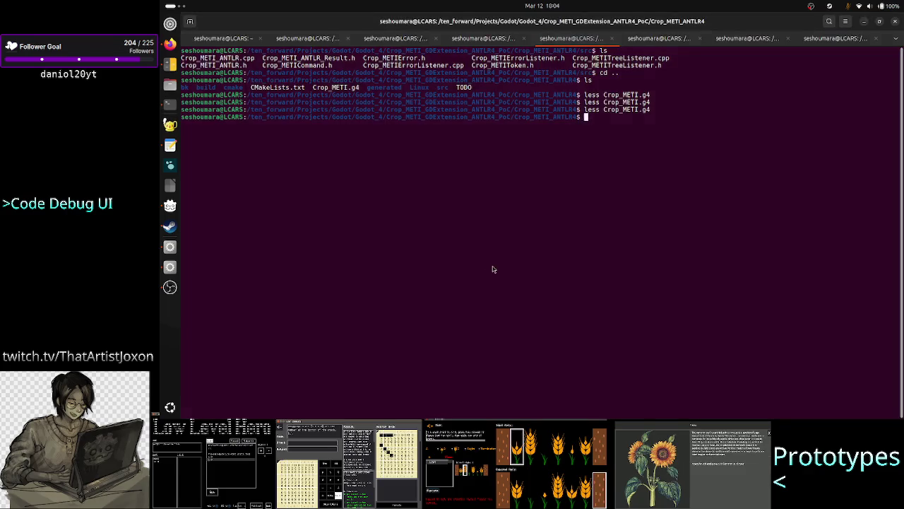
key("alt+Tab")
left_click(518, 235)
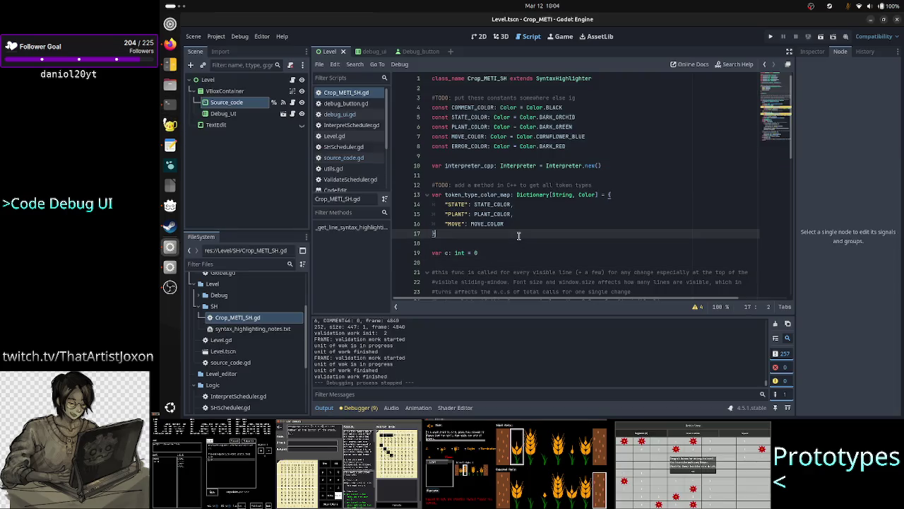
key("Down")
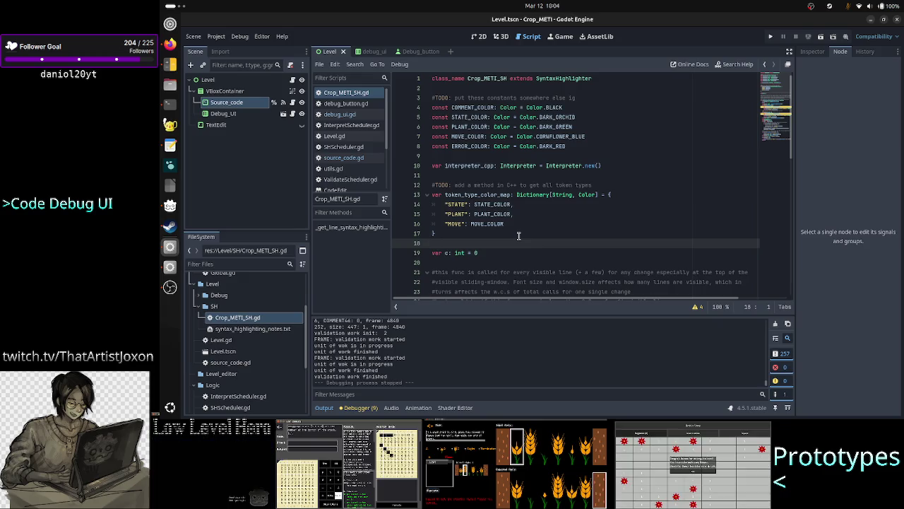
left_click(537, 207)
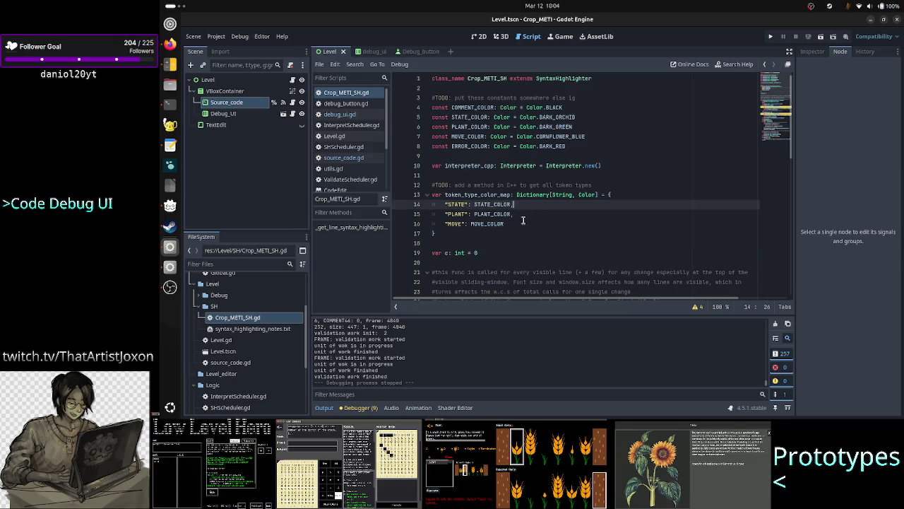
scroll(522, 220, "down", 2)
scroll(521, 231, "down", 8)
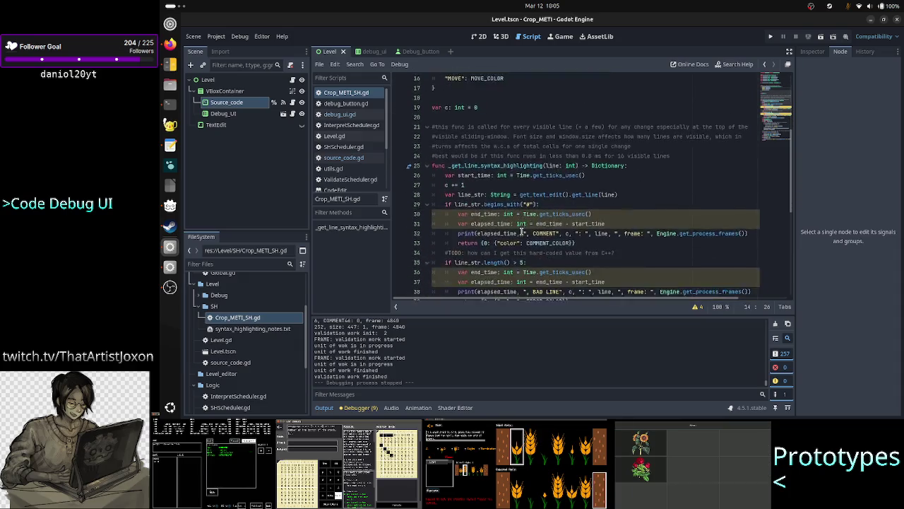
Step: In source_code.gd, delete the two-line TODO/FIX comment at line 12 and save
left_click(342, 159)
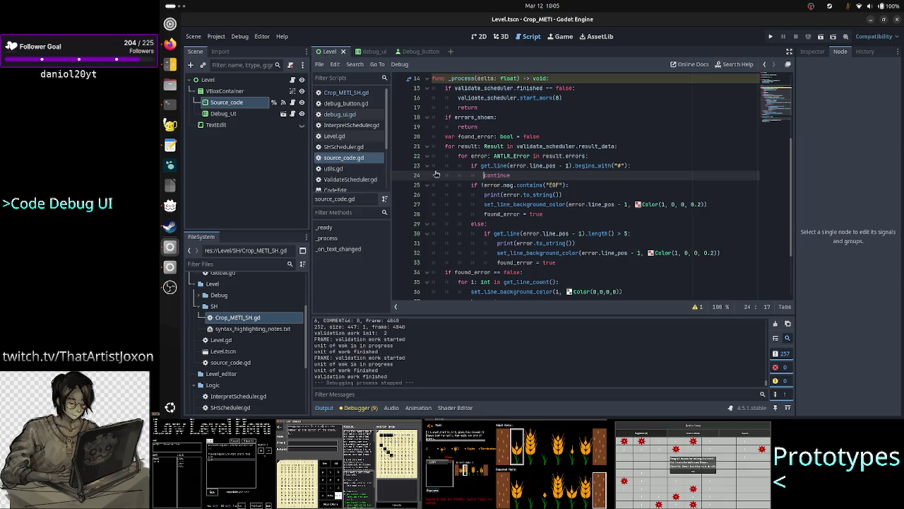
scroll(503, 190, "up", 5)
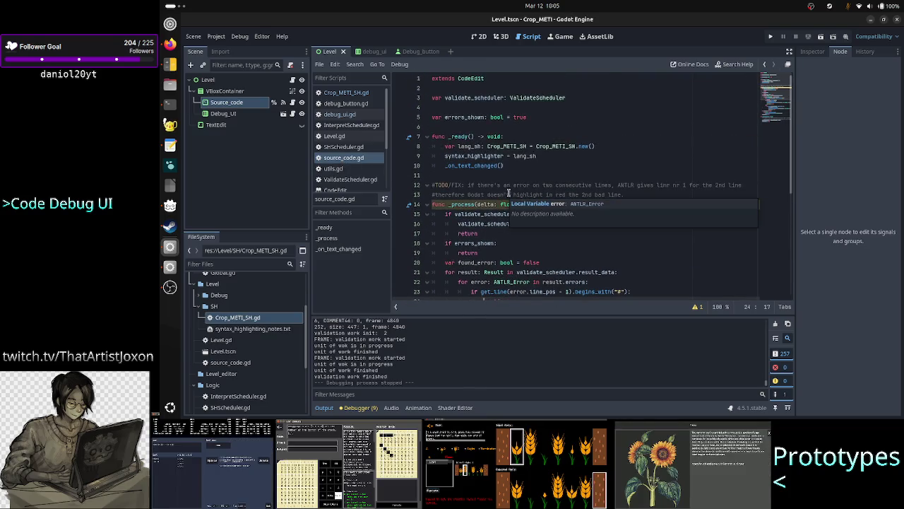
left_click(642, 185)
key("Home")
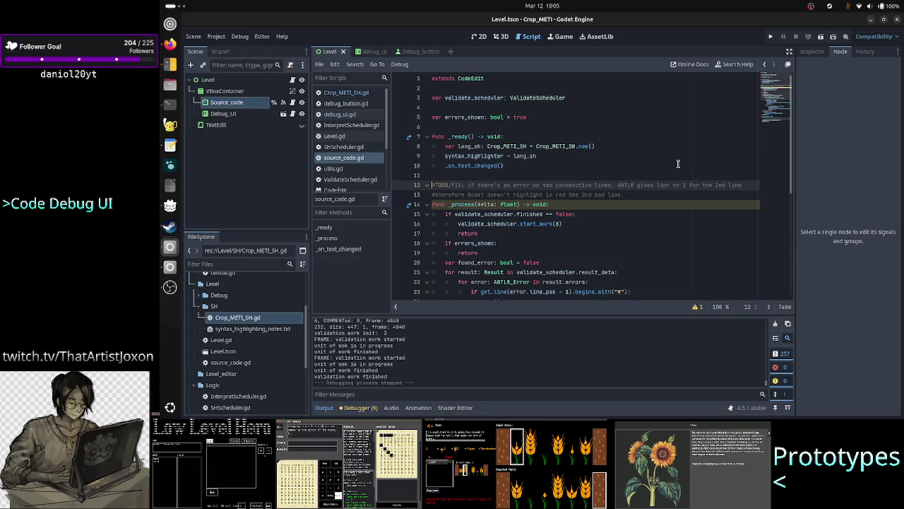
key("shift+Down")
key("shift+End")
key("Delete")
key("BackSpace")
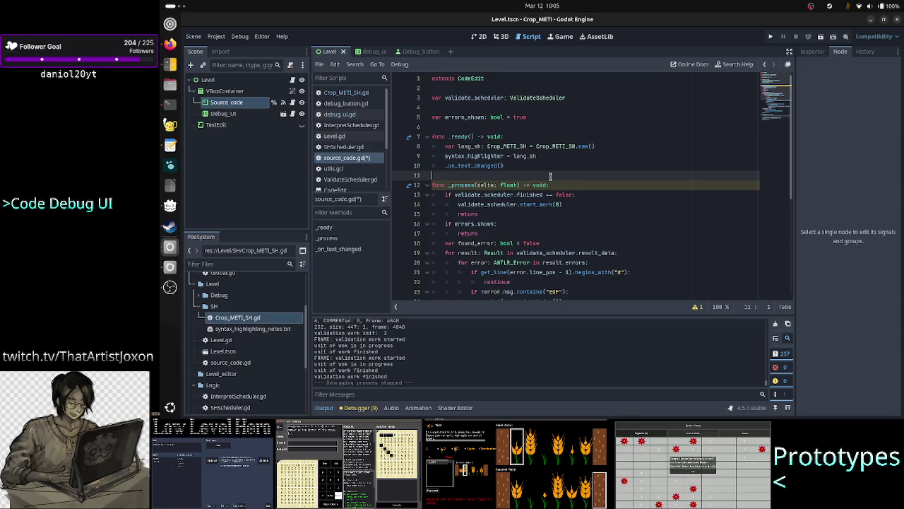
key("ctrl+s")
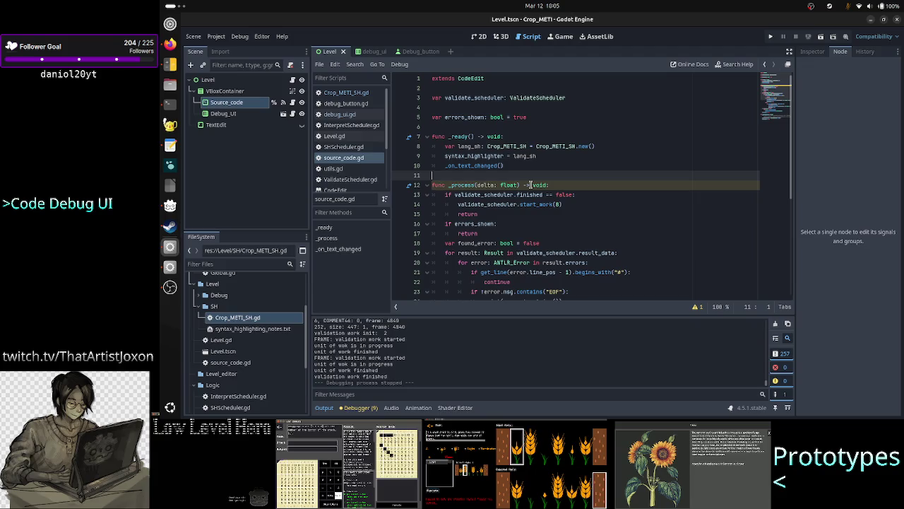
scroll(528, 183, "down", 6)
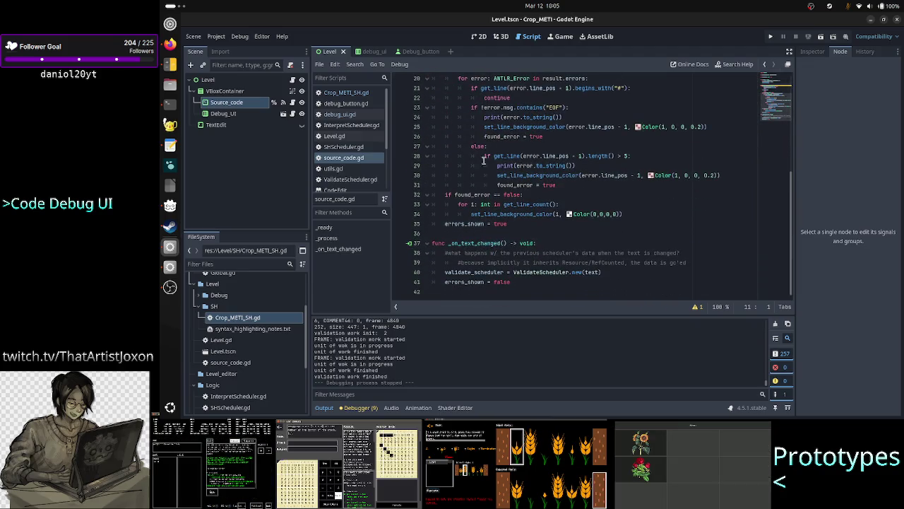
left_click(170, 145)
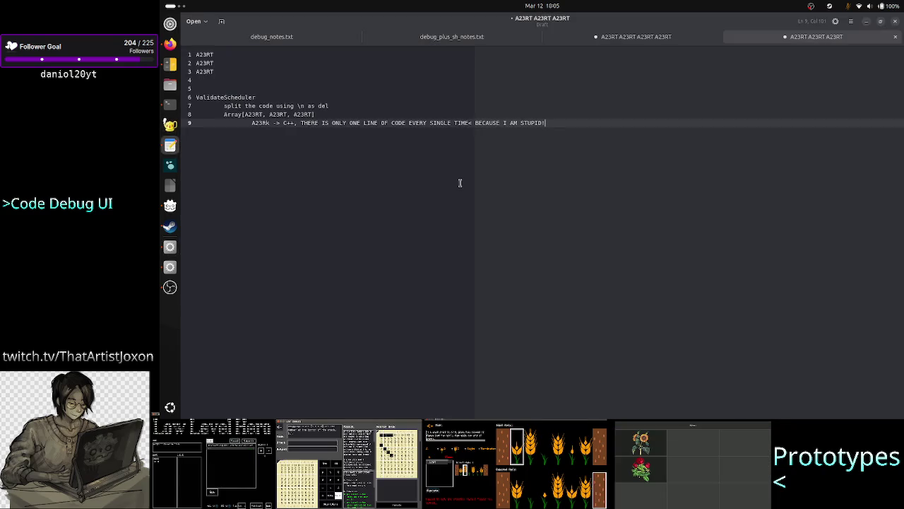
Step: Replace the notes draft with the single line 'SHORT BREAK: 18:06 -> 18:13'
key("Return")
key("Return")
key("Return")
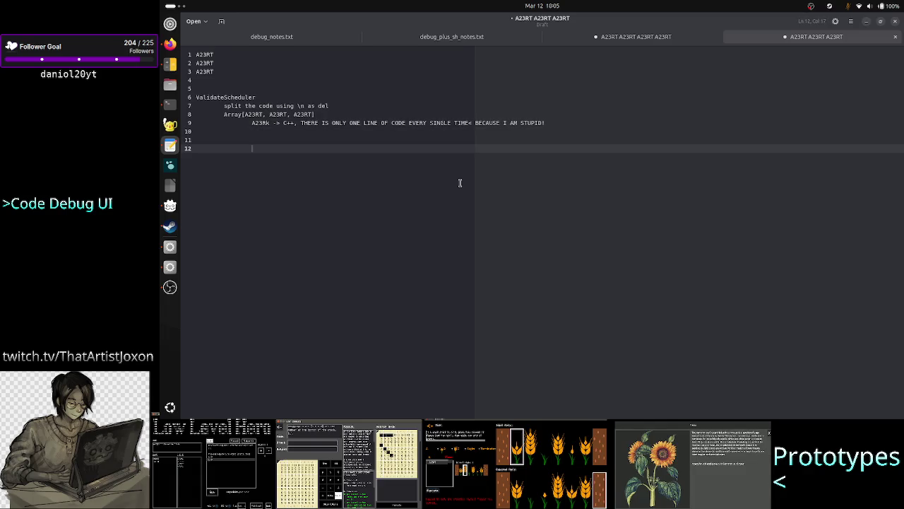
key("ctrl+a")
key("BackSpace")
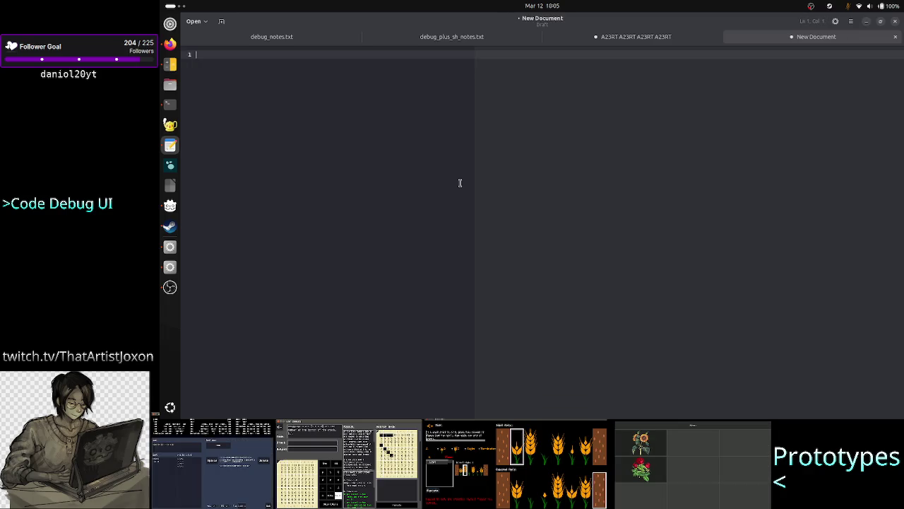
type("SHORT BREAK: ")
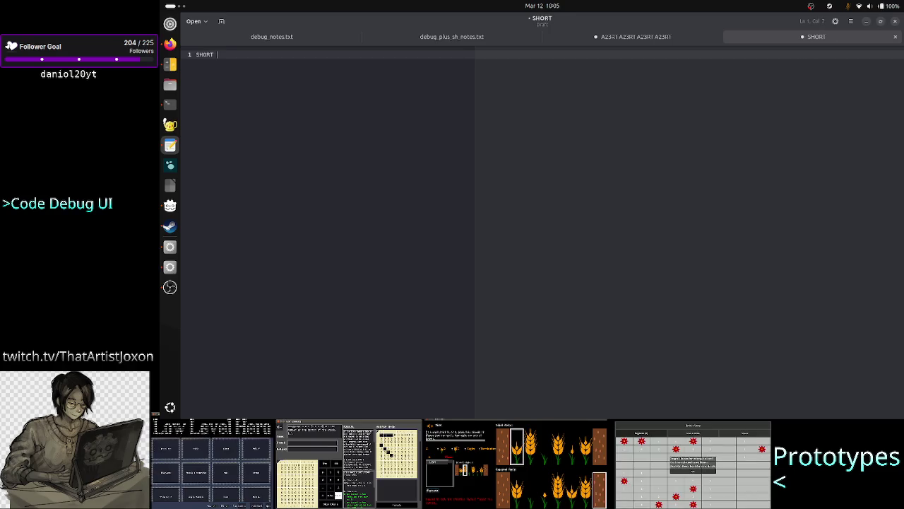
type("18:")
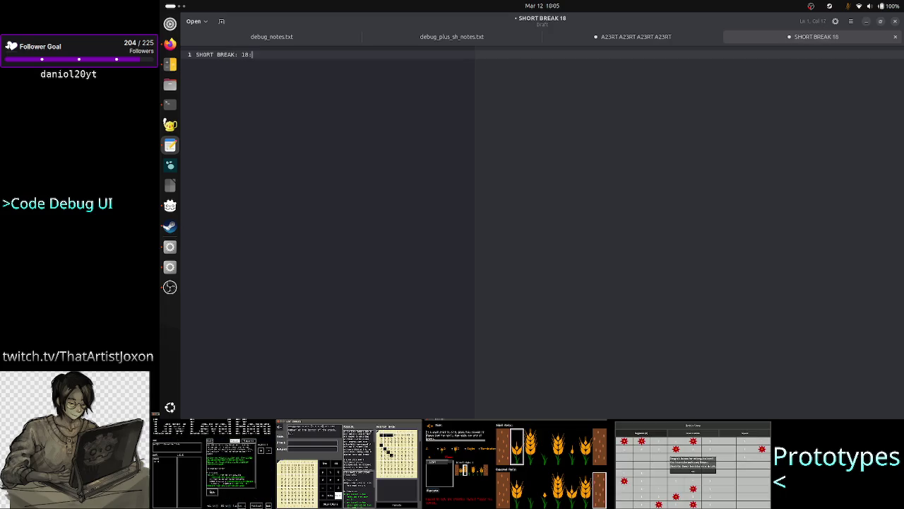
type("06")
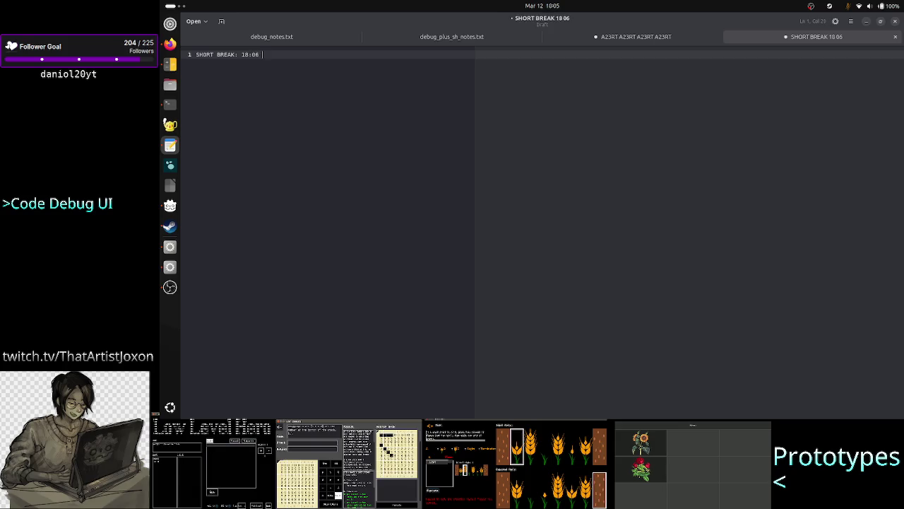
type(" -> ")
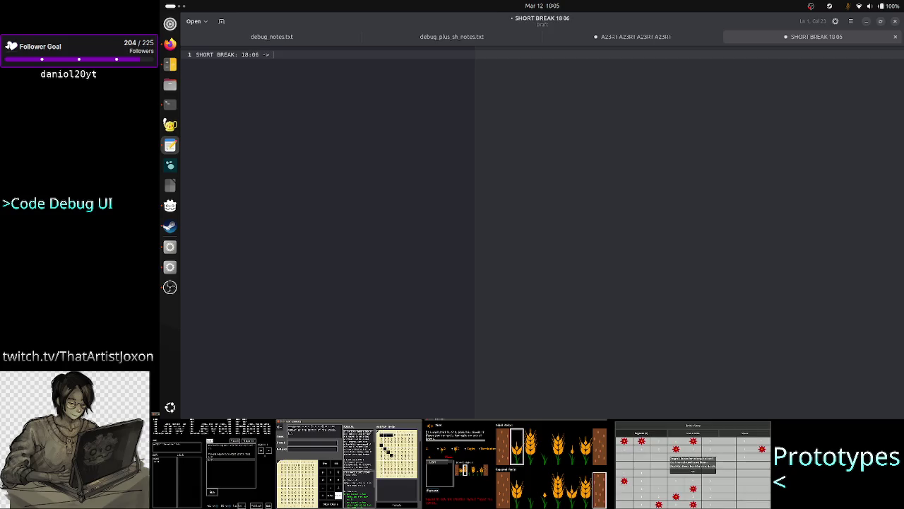
type("18:")
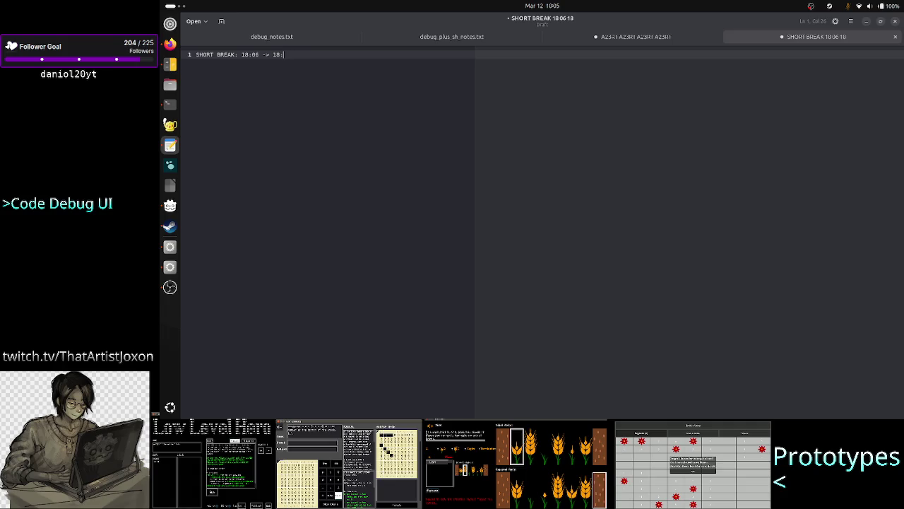
type("13")
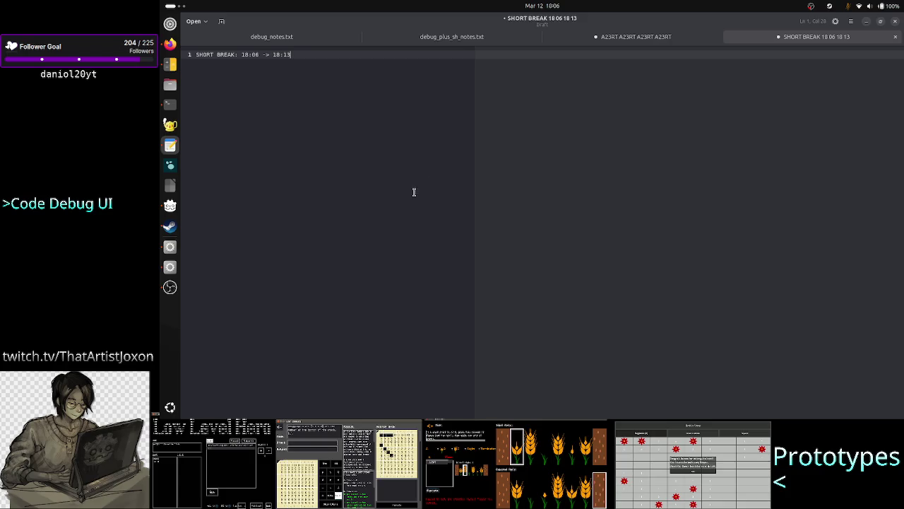
Step: Float the break note window, mute the OBS microphone, and run the Crop_METI scene
mouse_move(601, 22)
left_mouse_down()
mouse_move(727, 113)
mouse_move(739, 99)
mouse_move(716, 116)
mouse_move(757, 107)
left_mouse_up()
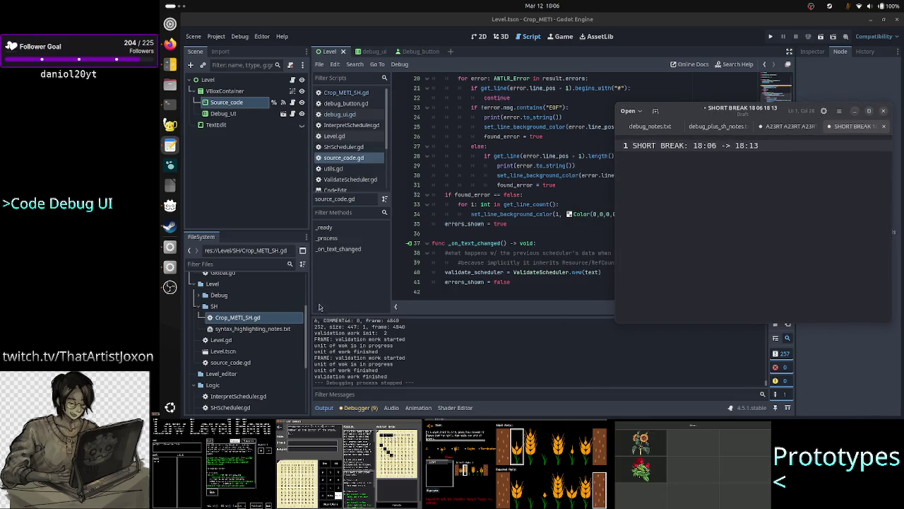
left_click(171, 289)
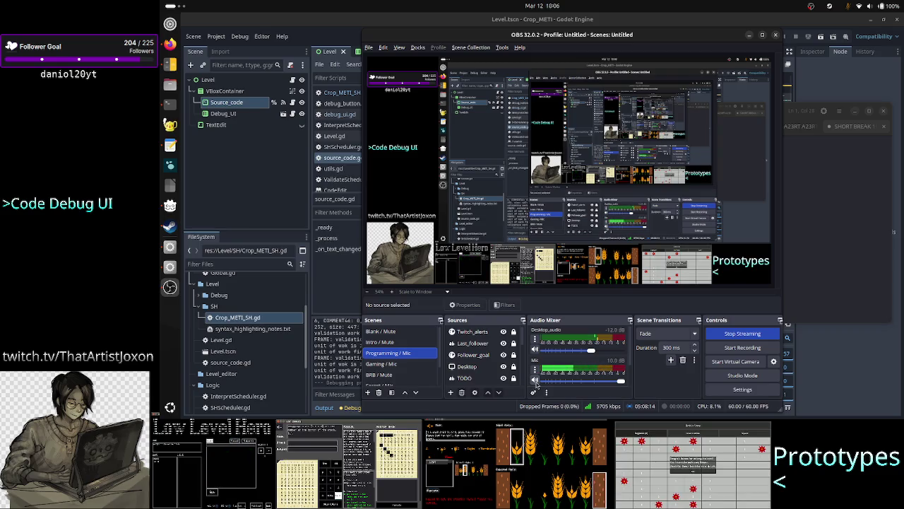
left_click(535, 380)
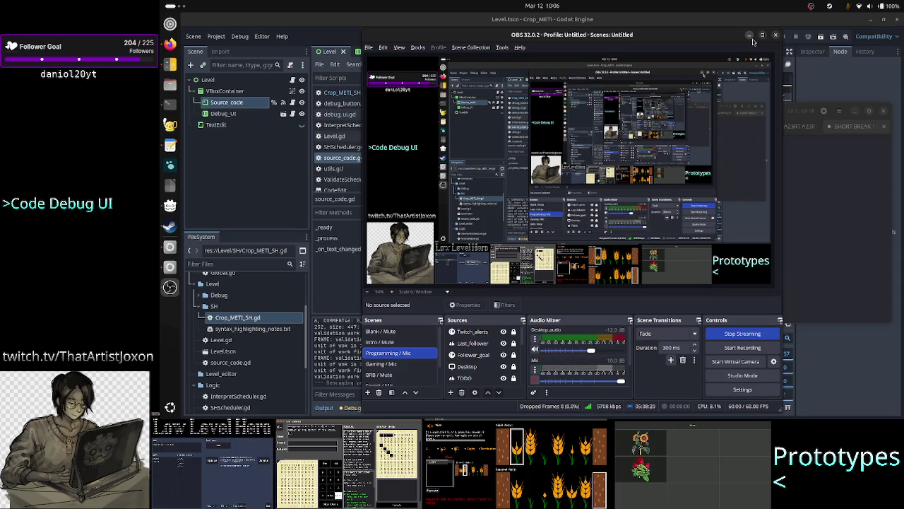
left_click(750, 35)
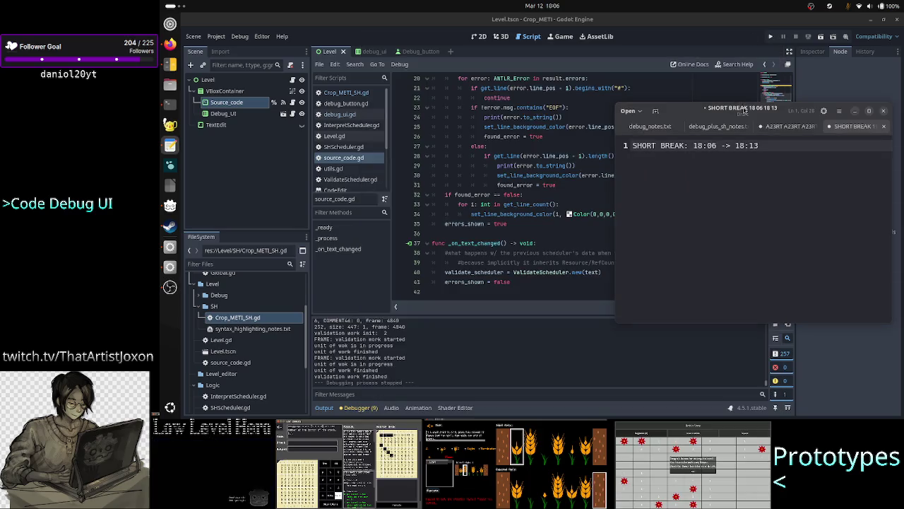
mouse_move(743, 112)
left_mouse_down()
mouse_move(791, 109)
mouse_move(749, 109)
left_mouse_up()
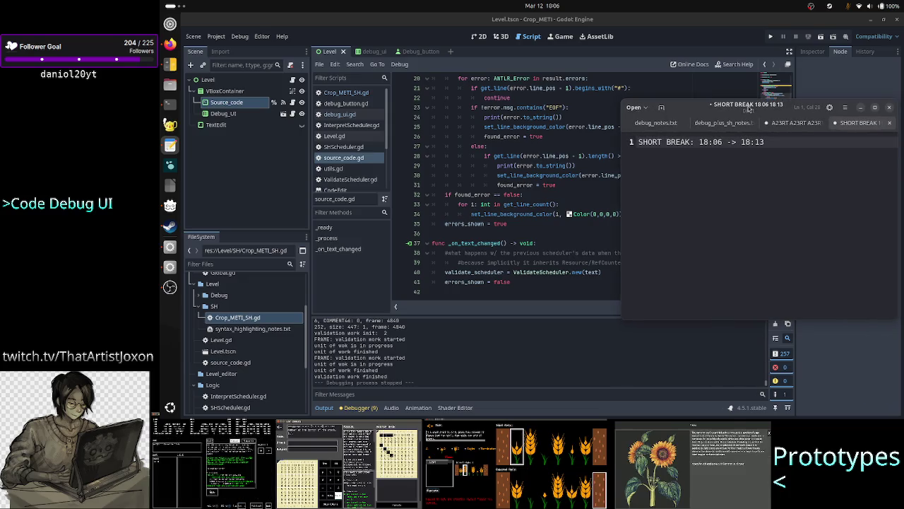
left_click(821, 39)
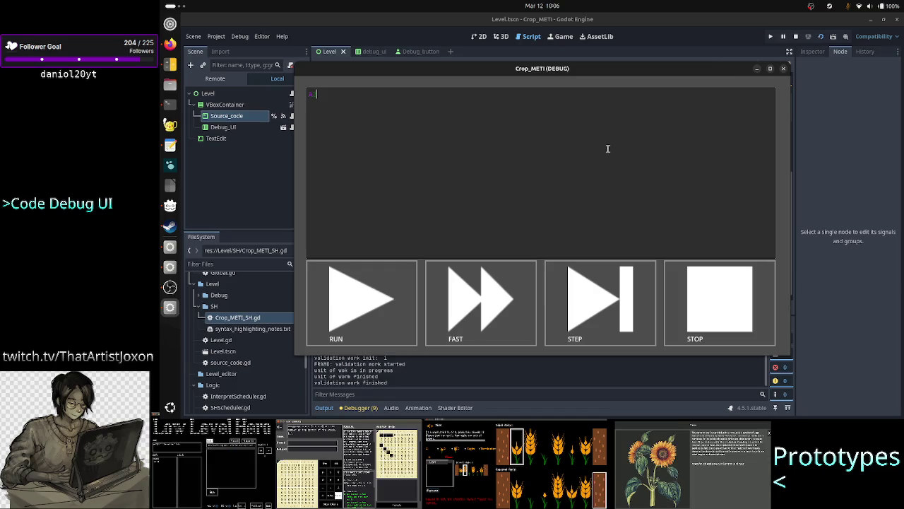
Step: Bring the short-break note window in front of the running debug game
key("alt+Tab")
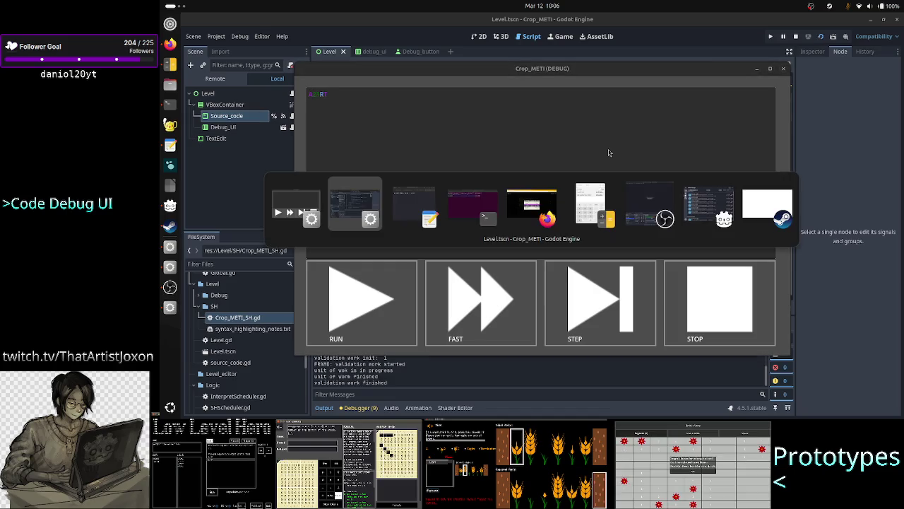
key("alt+Tab")
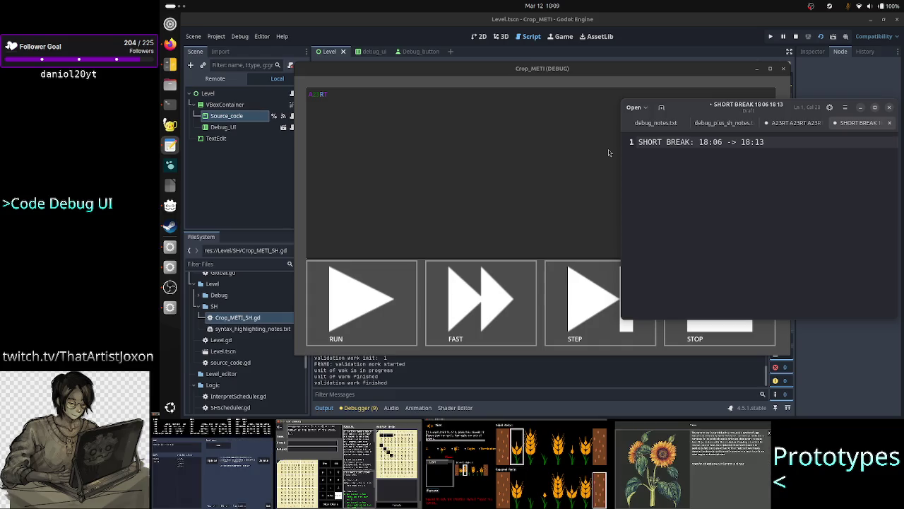
Step: Paste 'SHORT BREAK: 18:06 -> 18:13' as a new first line in the debug editor, adding ' :D'
triple_click(778, 140)
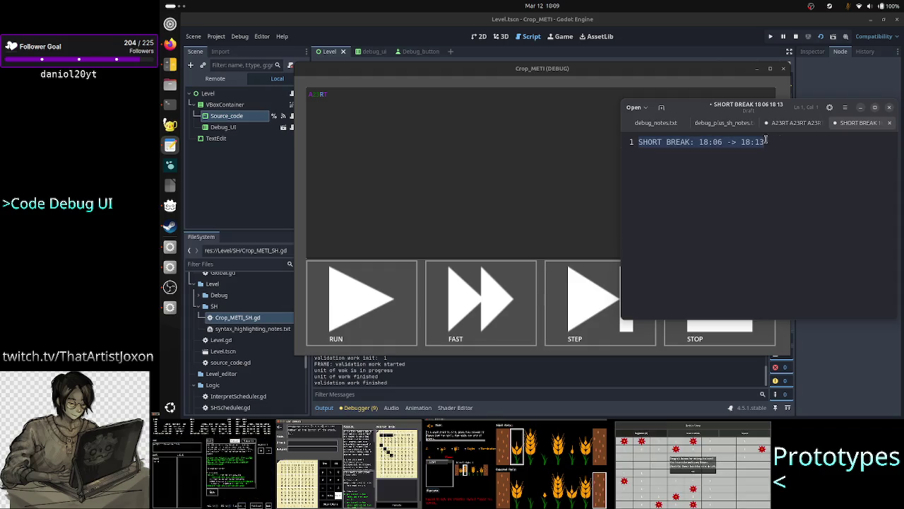
left_click(553, 142)
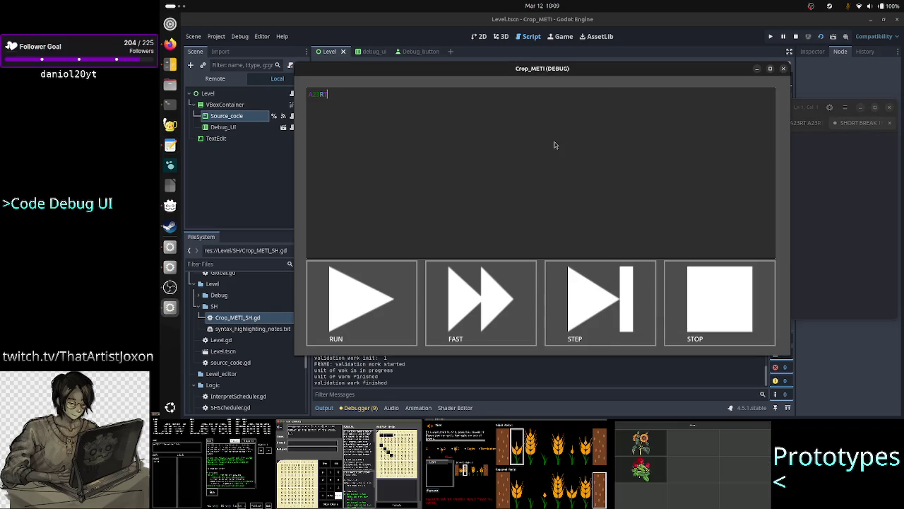
key("ctrl+shift+Return")
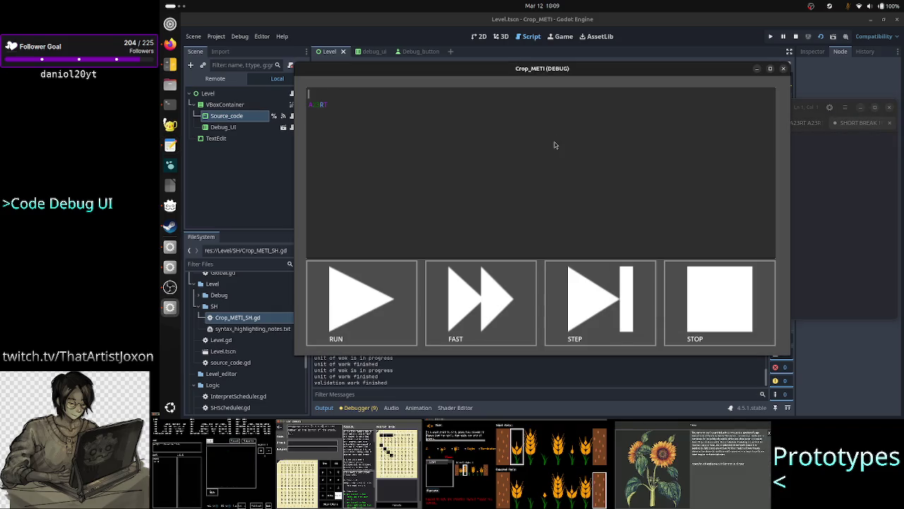
key("ctrl+v")
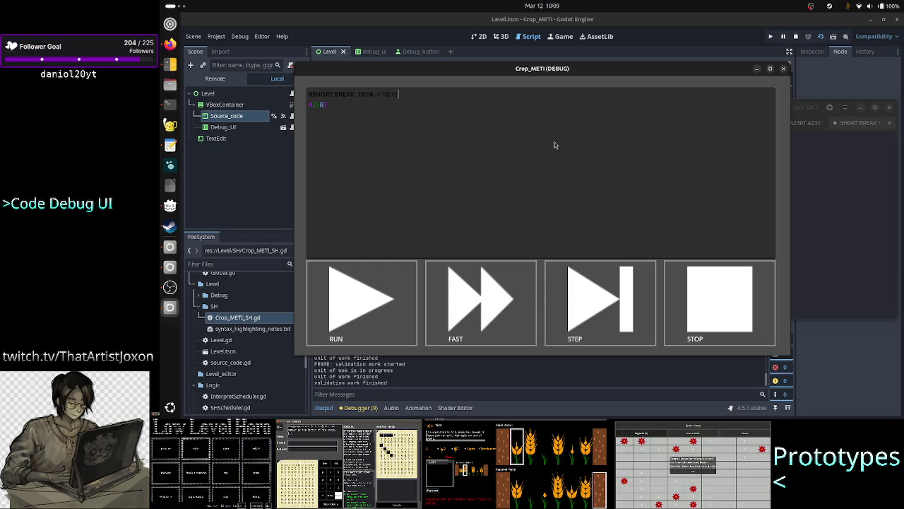
type("D")
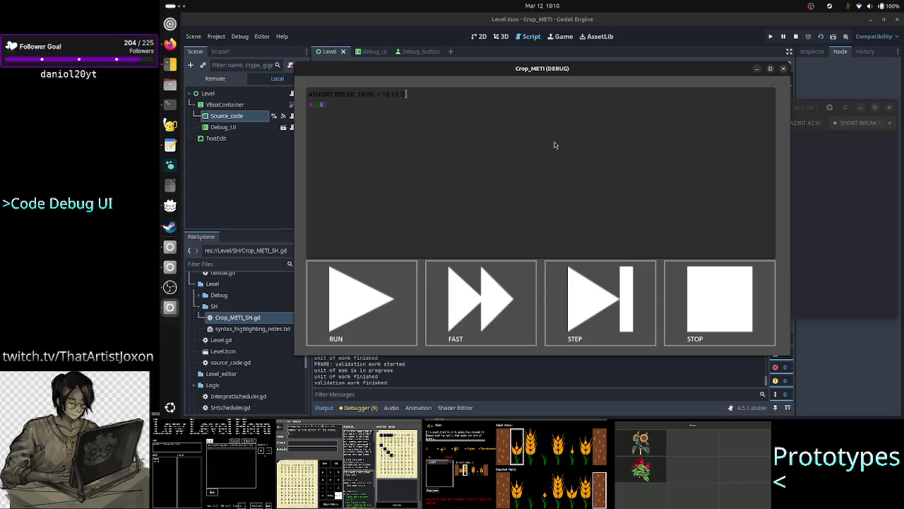
key("alt+Tab")
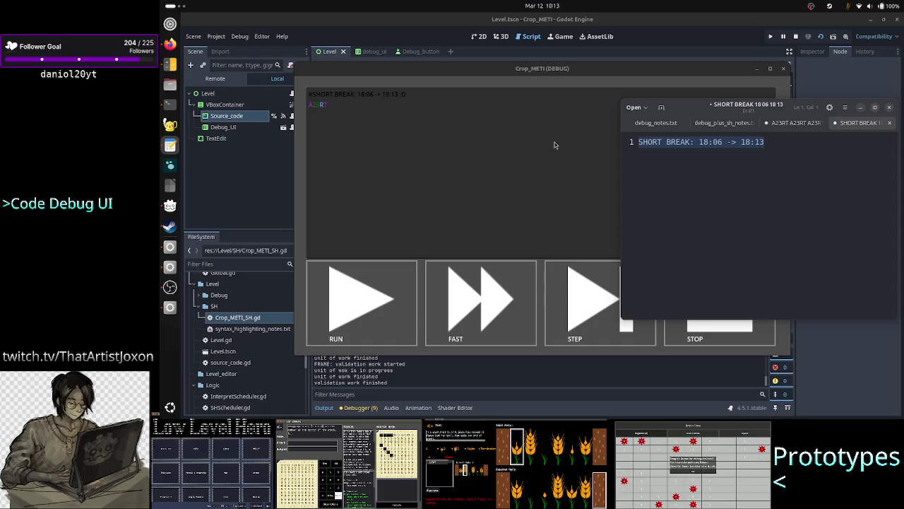
key("BackSpace")
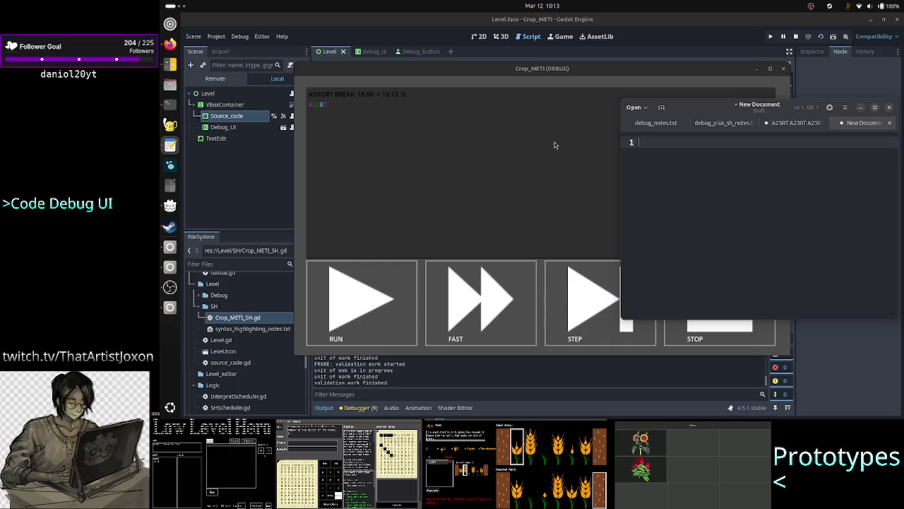
Step: Close the break note without saving, bring the debug game forward, and unmute the OBS microphone
left_click(890, 123)
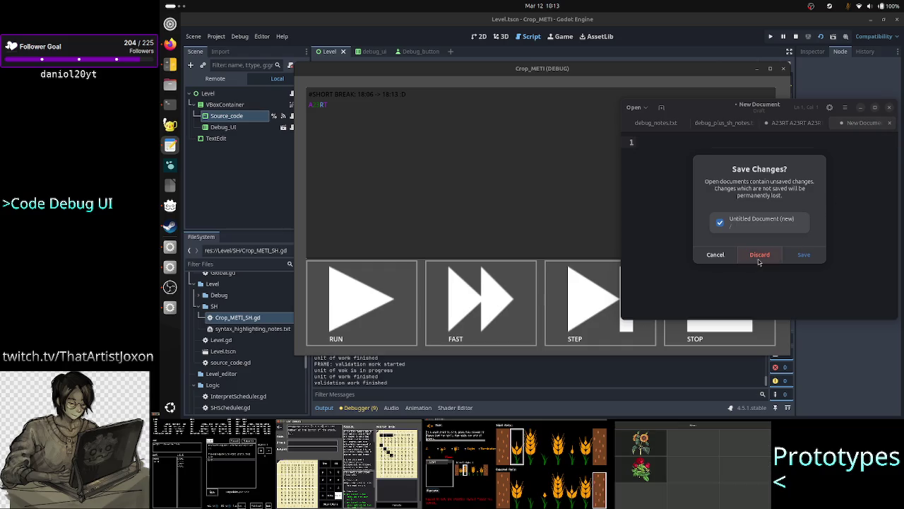
left_click(756, 257)
left_click(550, 182)
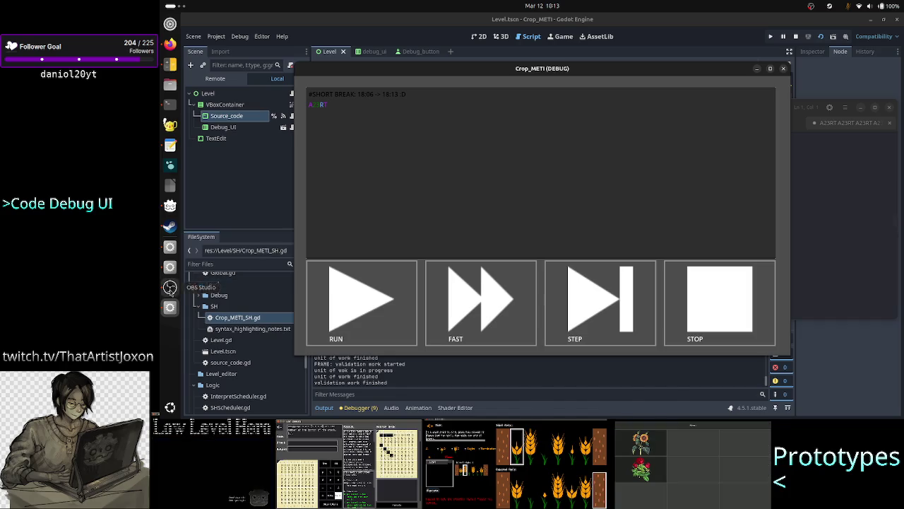
left_click(169, 286)
left_click(535, 379)
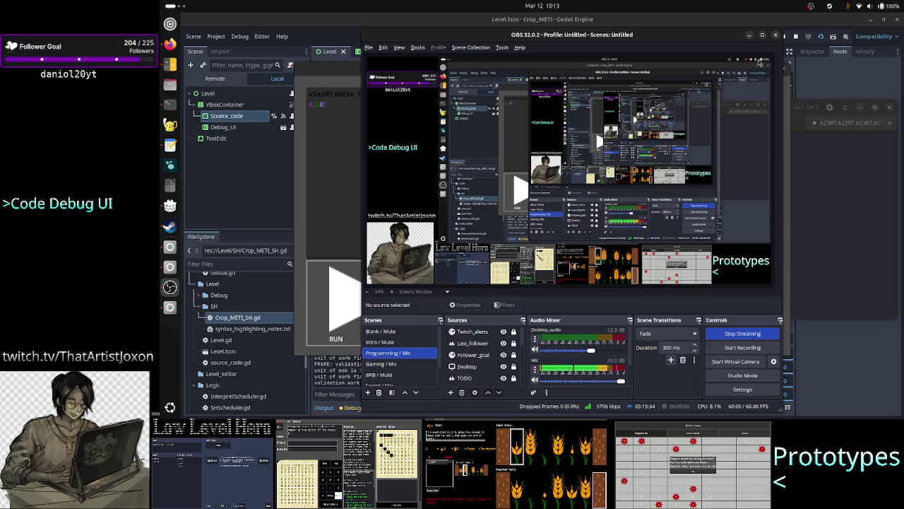
Step: Minimize OBS, reposition the debug window, and put the caret on the A23RT line
left_click(751, 37)
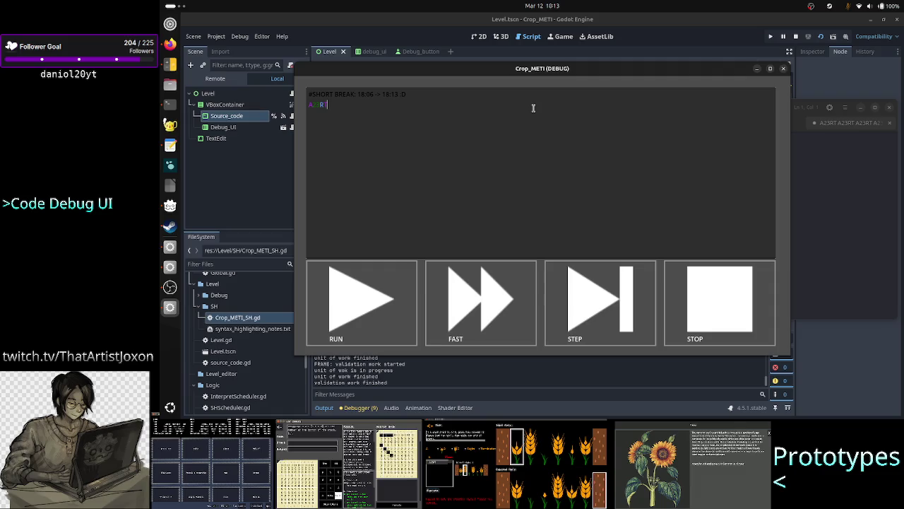
key("Up")
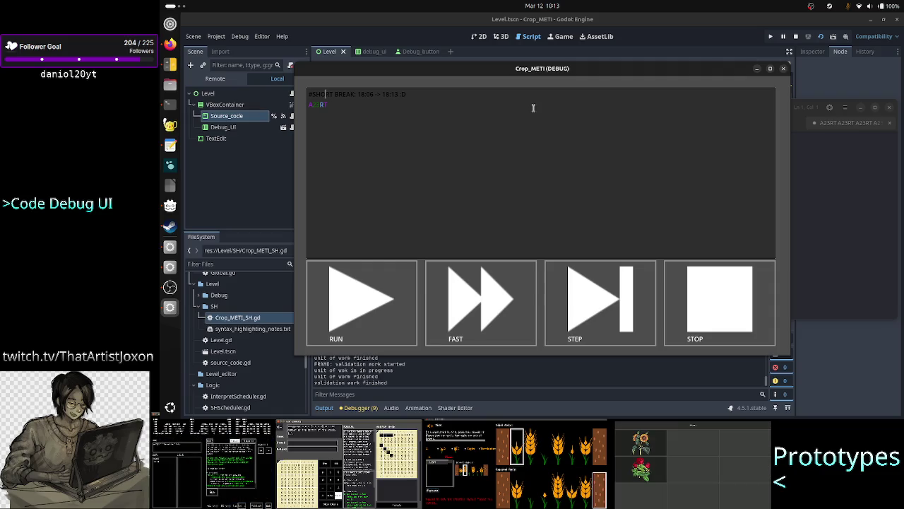
key("Right")
key("Right")
key("Right")
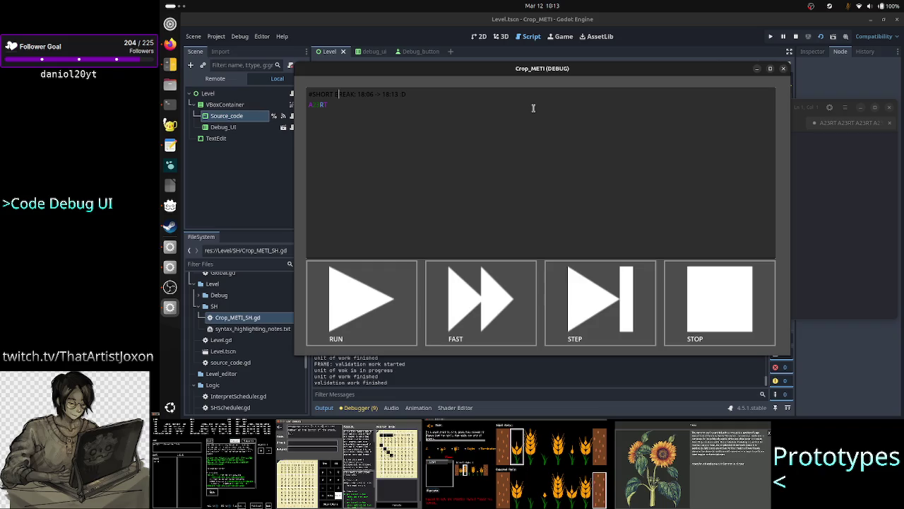
key("Home")
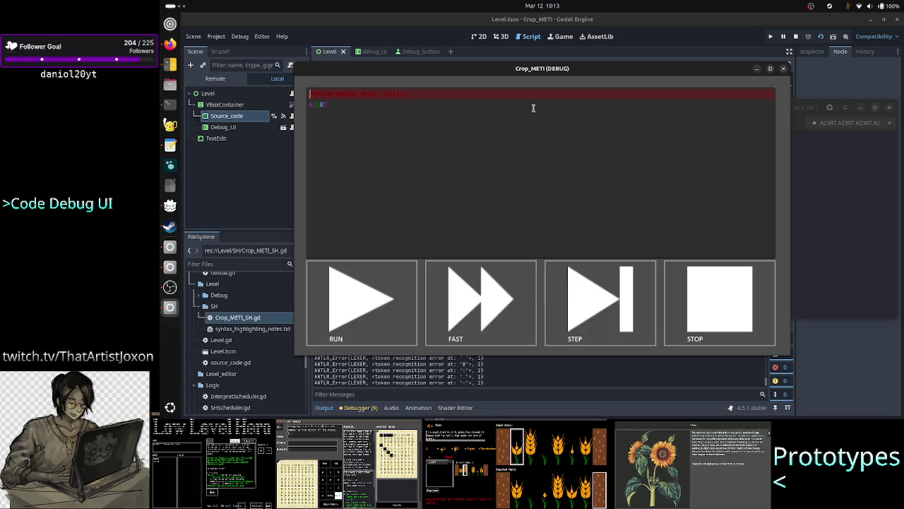
mouse_move(603, 72)
left_mouse_down()
mouse_move(576, 45)
mouse_move(616, 44)
left_mouse_up()
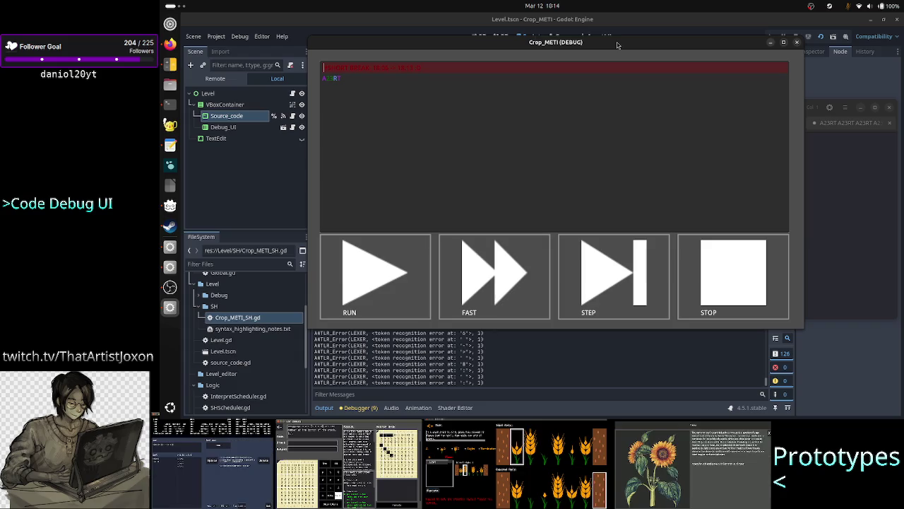
left_click(483, 122)
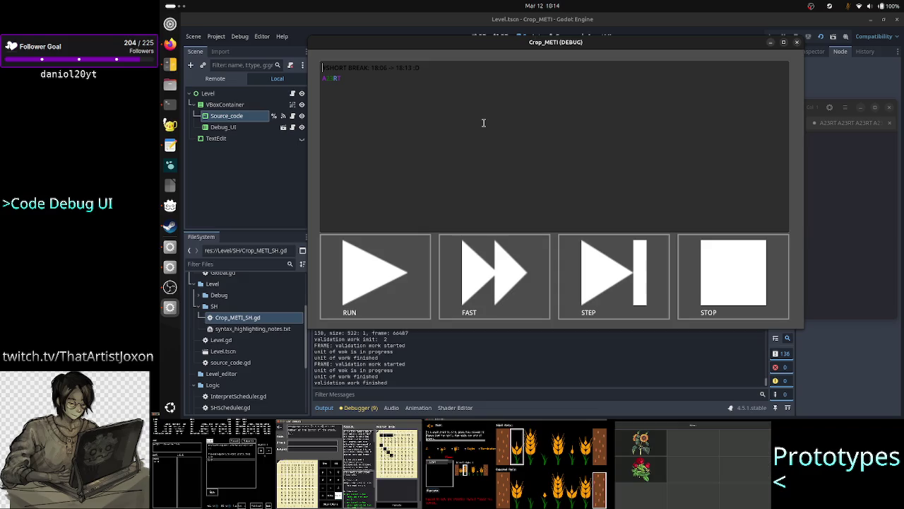
key("Down")
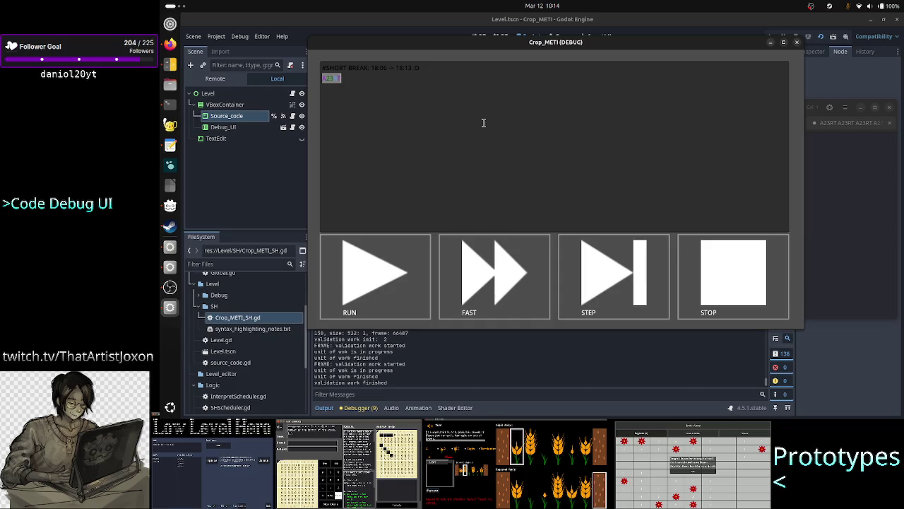
Step: Test typing '/**/' on the debug editor's first line, then remove it
key("End")
key("Up")
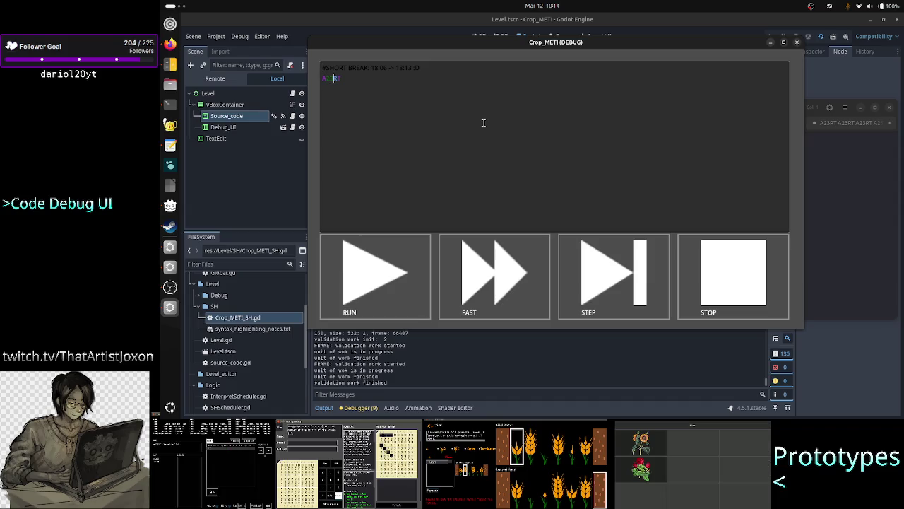
type("/*")
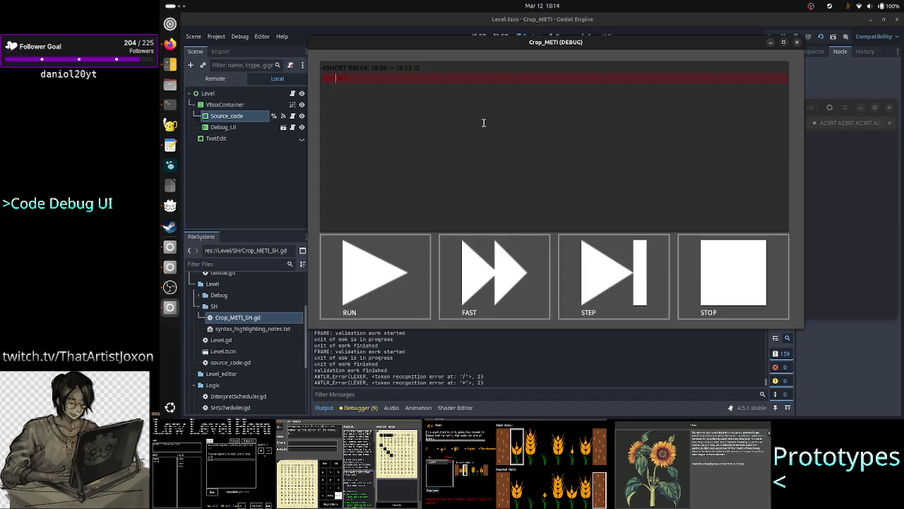
type("*")
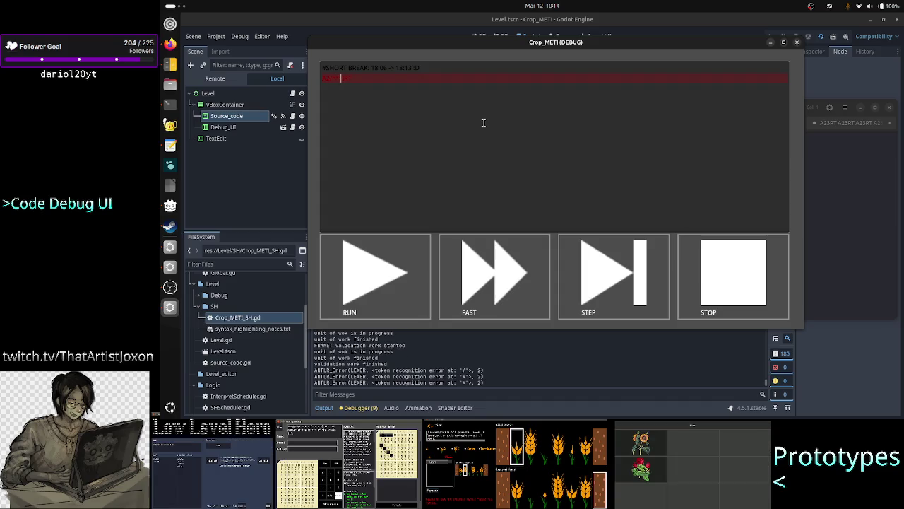
type("/")
key("Left")
key("Left")
key("Left")
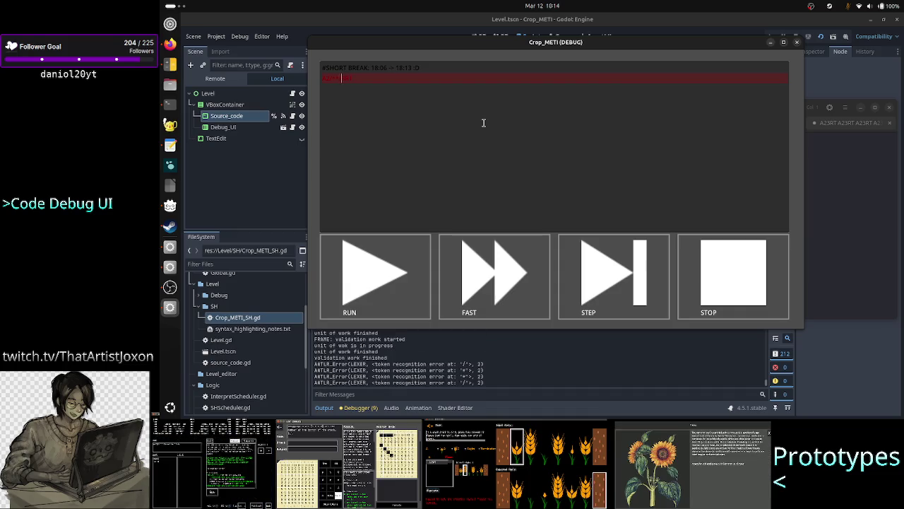
key("BackSpace")
key("BackSpace")
Step: Append '->nnect' after A23RT so the highlighter shows lexer errors
key("Up")
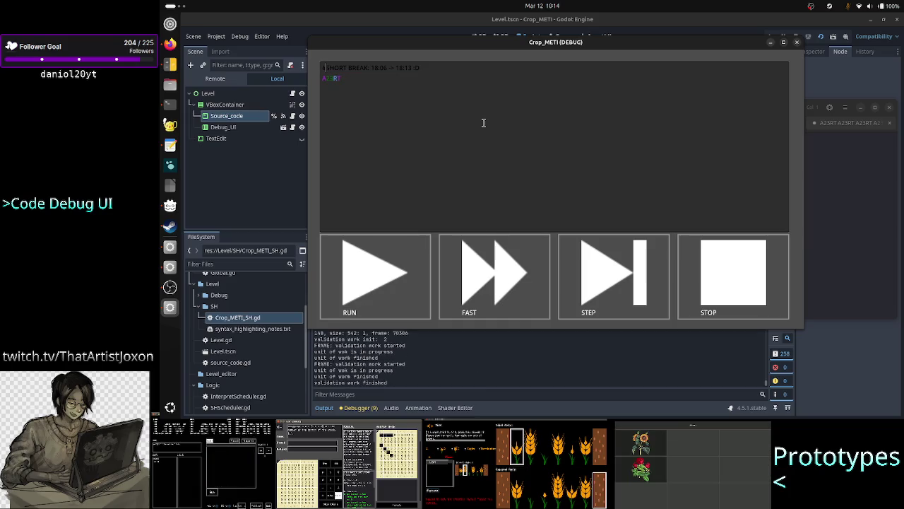
key("Down")
key("End")
type("->")
type("nnect")
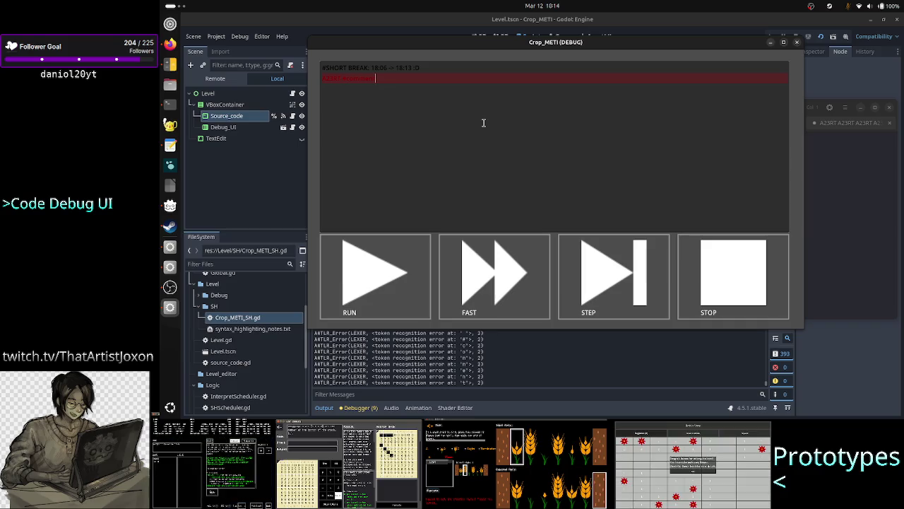
left_click(168, 45)
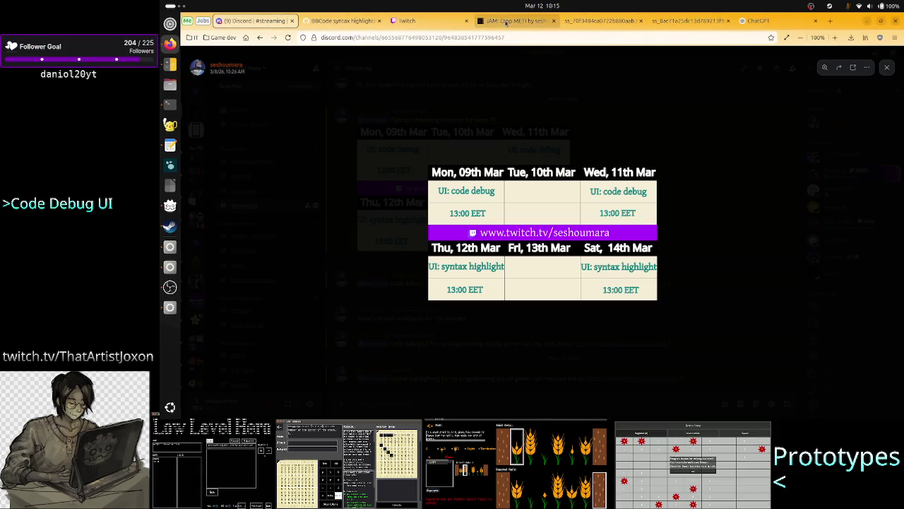
Step: Flip through the Firefox tabs to the TIS-100 screenshot
left_click(507, 22)
left_click(576, 22)
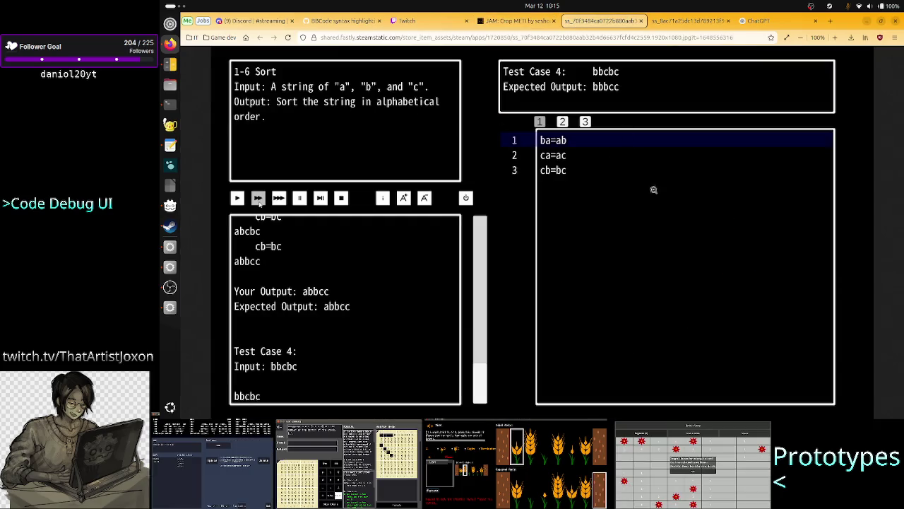
left_click(687, 20)
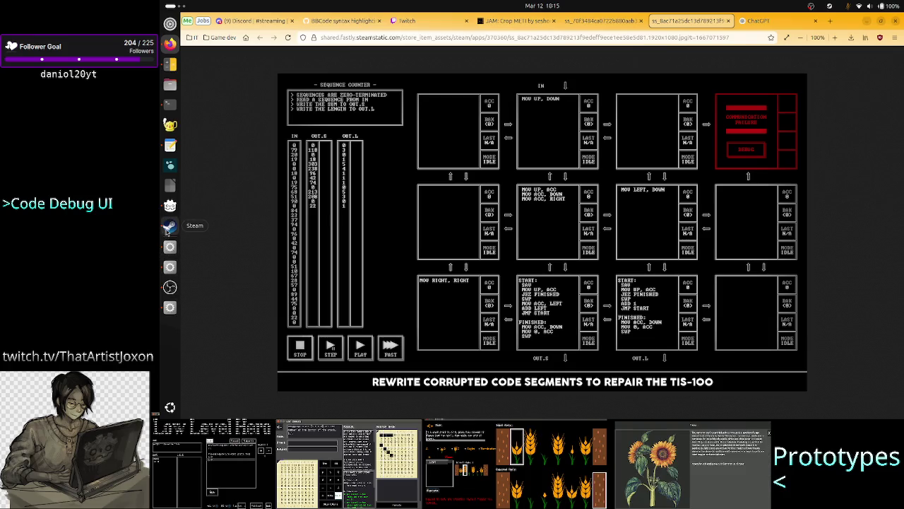
Step: Close the running Crop_METI debug game and open the Steam library
left_click(170, 307)
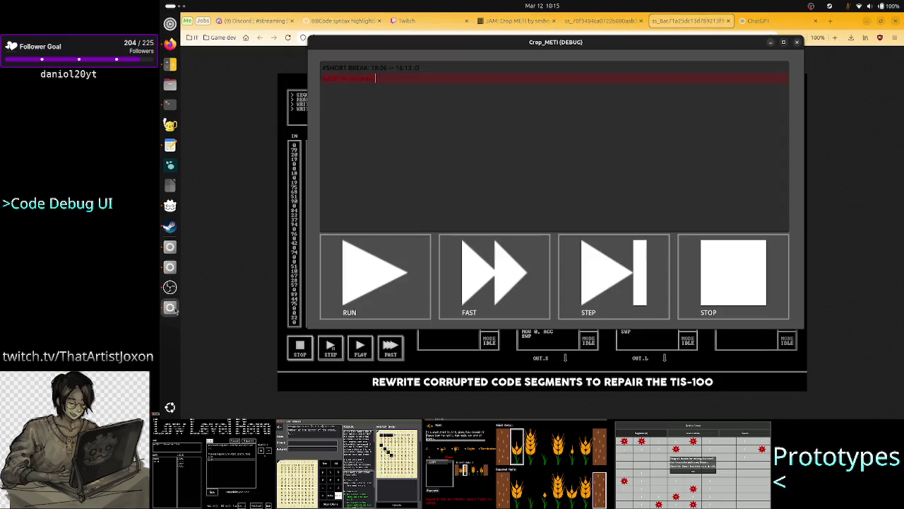
left_click(797, 42)
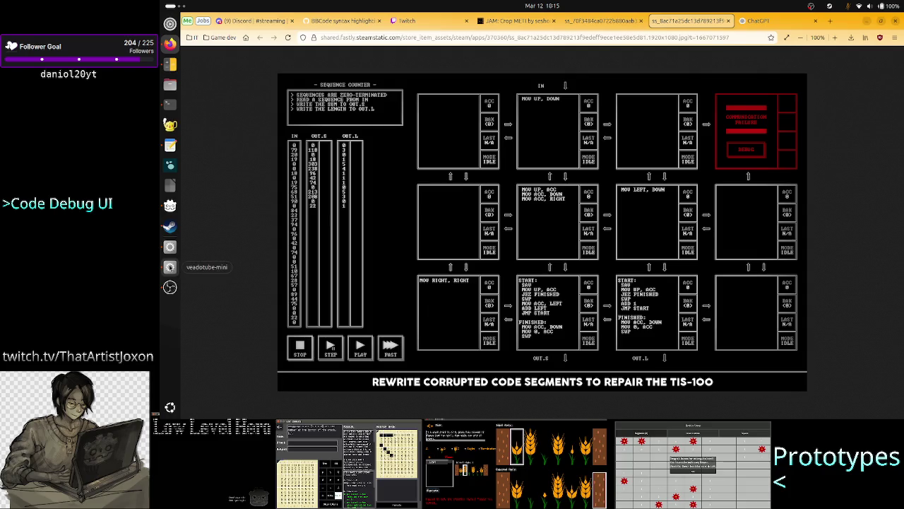
left_click(170, 226)
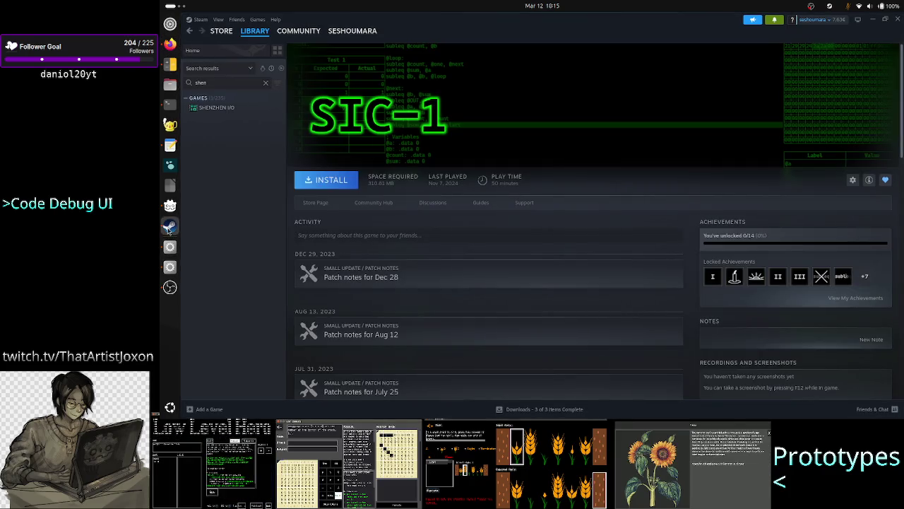
Step: Search the Steam library for 'tis-100' and open its page, briefly using Calculator
key("BackSpace")
key("BackSpace")
key("BackSpace")
type("tis-100")
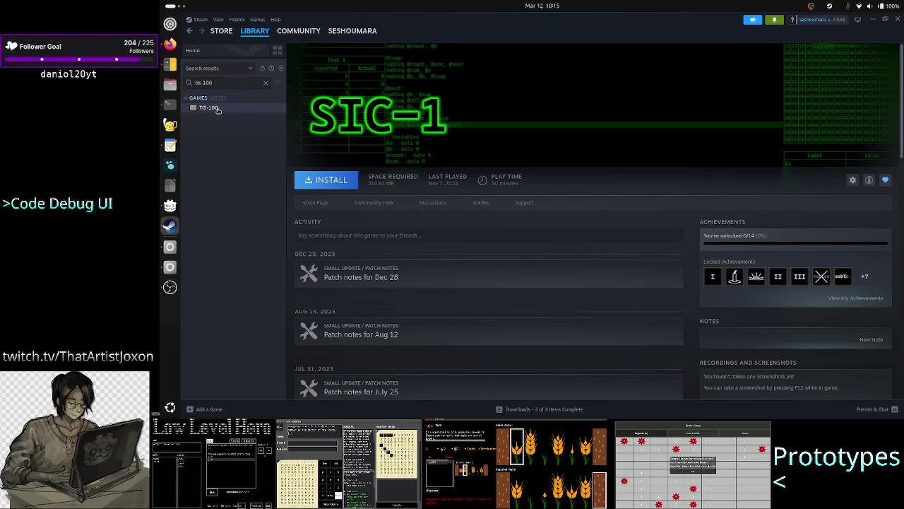
left_click(217, 109)
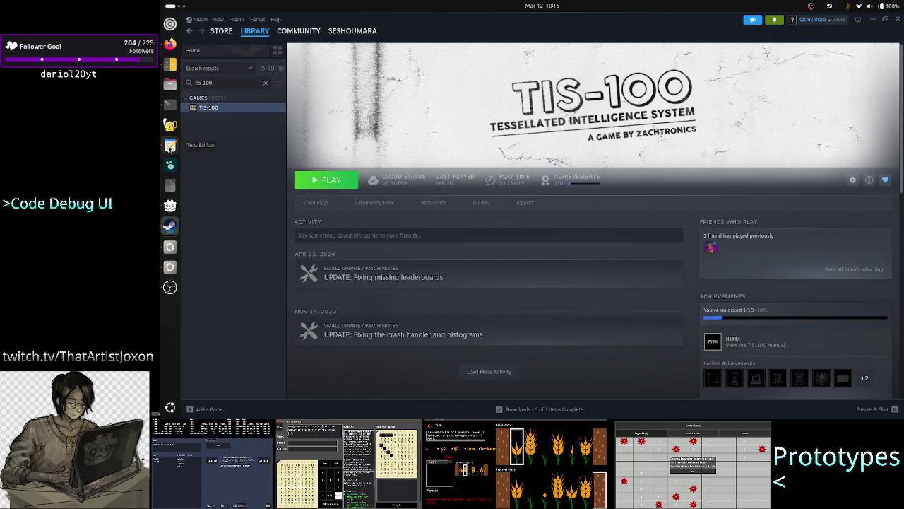
left_click(170, 63)
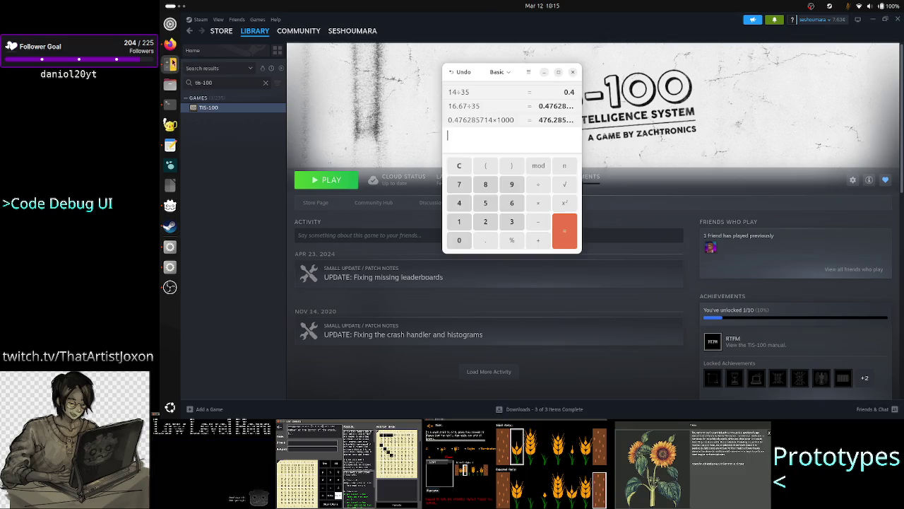
left_click(573, 72)
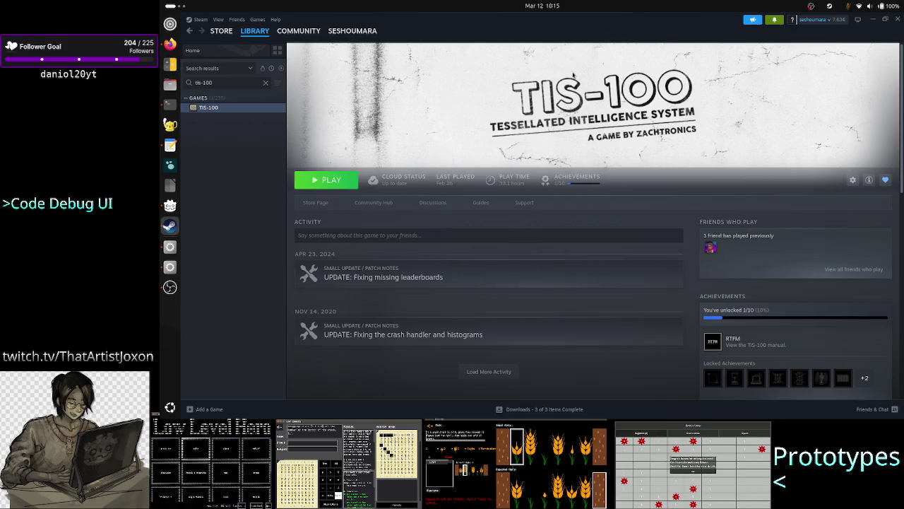
Step: Launch TIS-100 and open the optimal saved solution of Self-Test Diagnostic
left_click(339, 182)
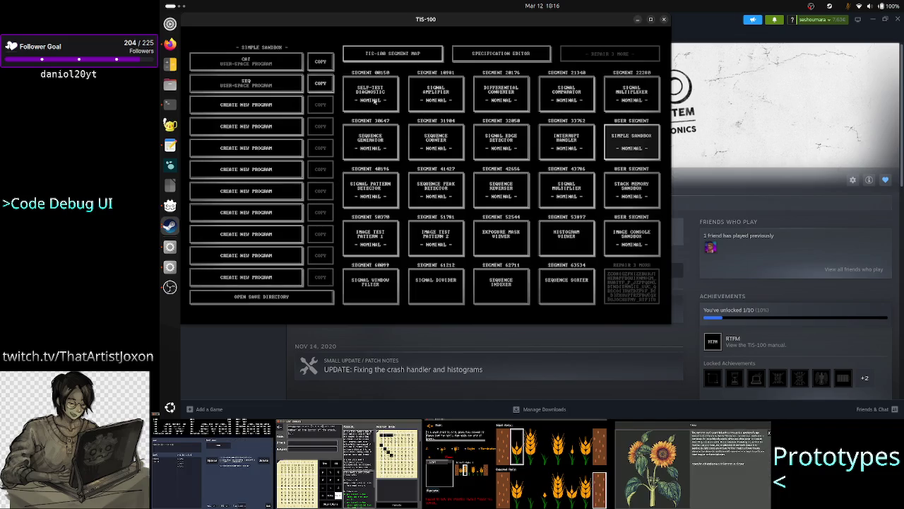
left_click(375, 101)
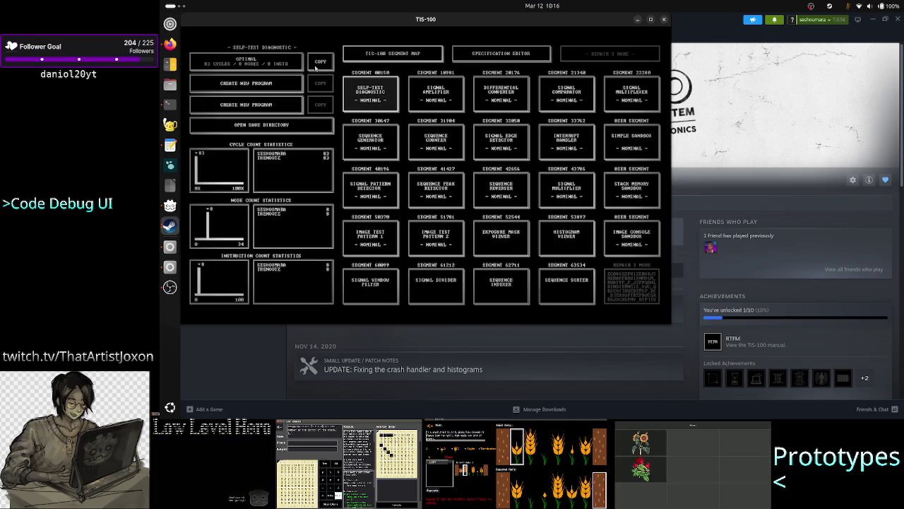
left_click(263, 63)
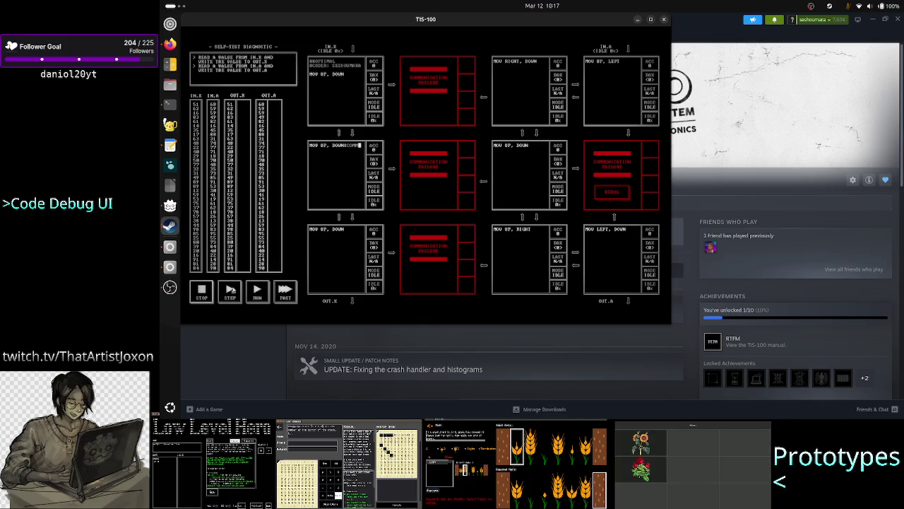
Step: Run Self-Test Diagnostic to a pass (83 cycles, 8 nodes, 8 instructions), then resume editing
left_click(258, 293)
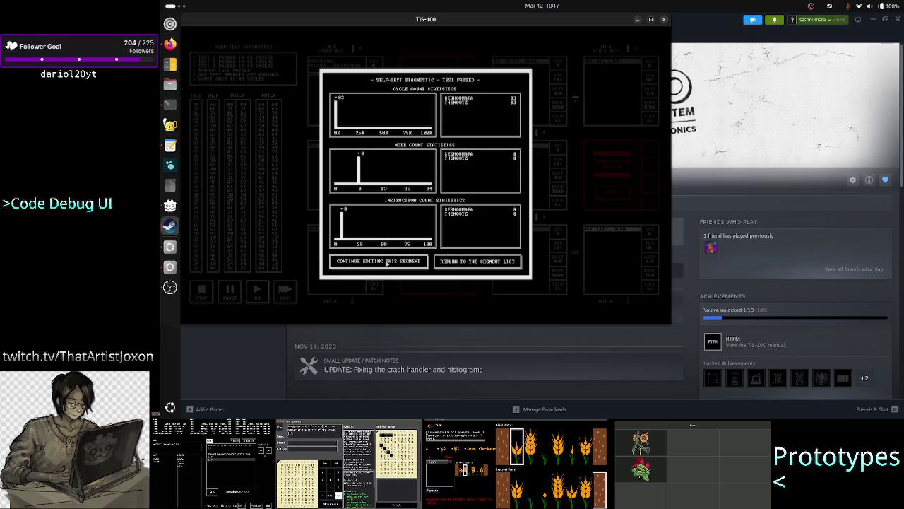
left_click(386, 263)
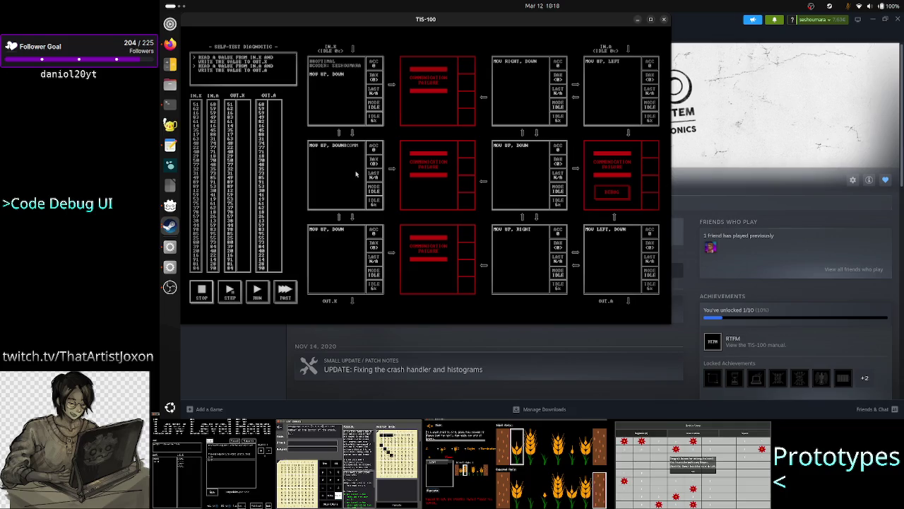
Step: Maximize the TIS-100 window and remove the half-typed #COMM text after MOV UP, DOWN
left_click(651, 19)
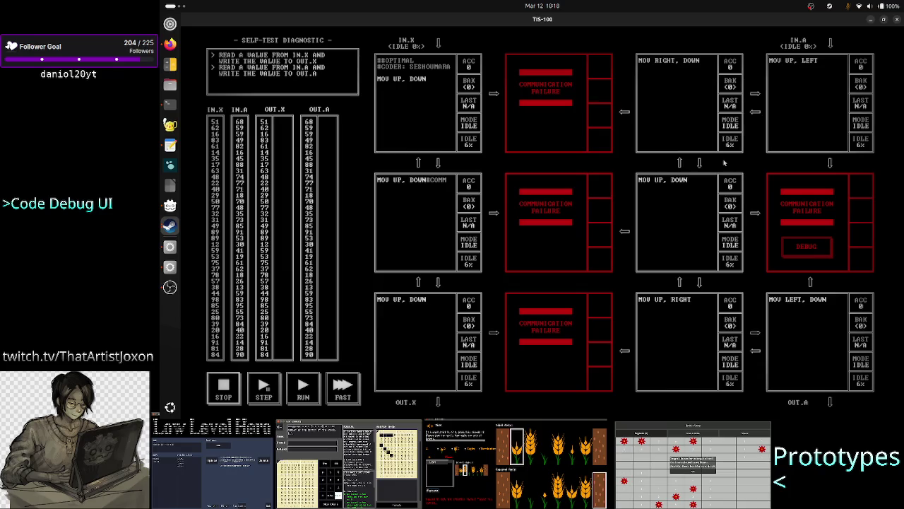
key("Right")
key("Right")
key("Right")
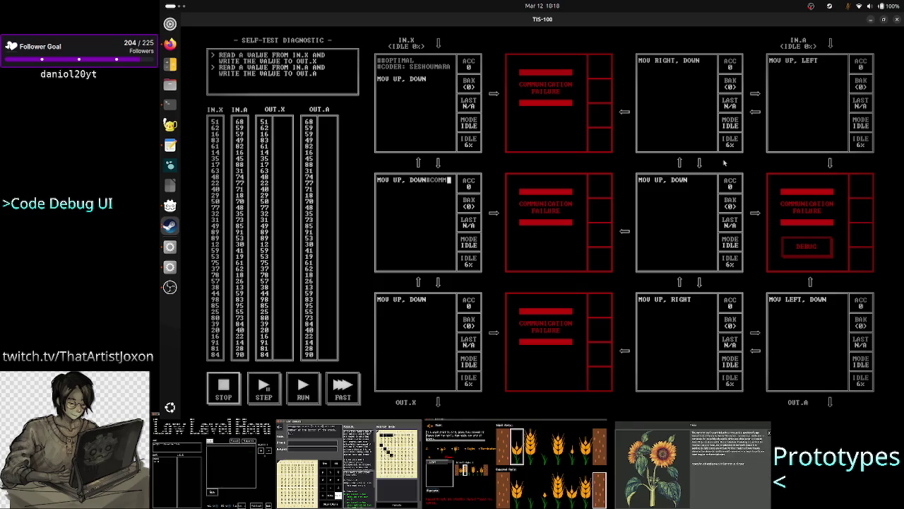
type("E")
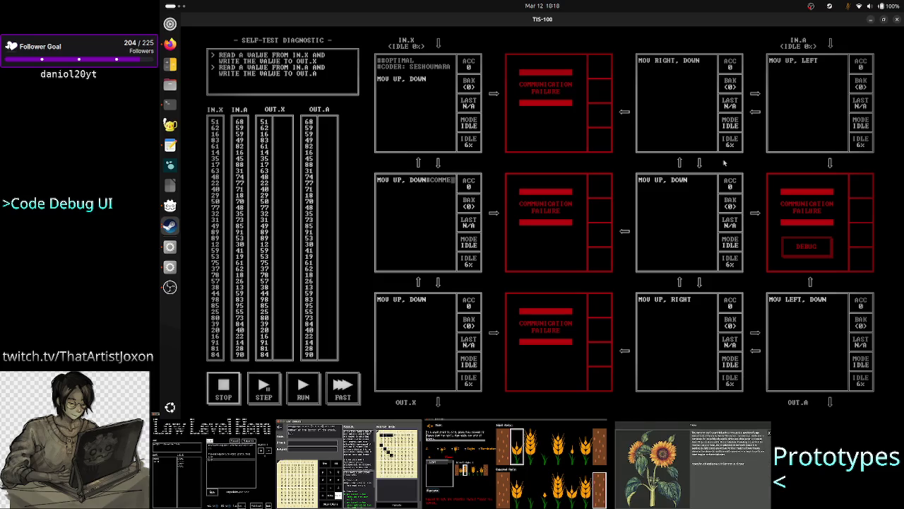
key("BackSpace")
key("BackSpace")
key("BackSpace")
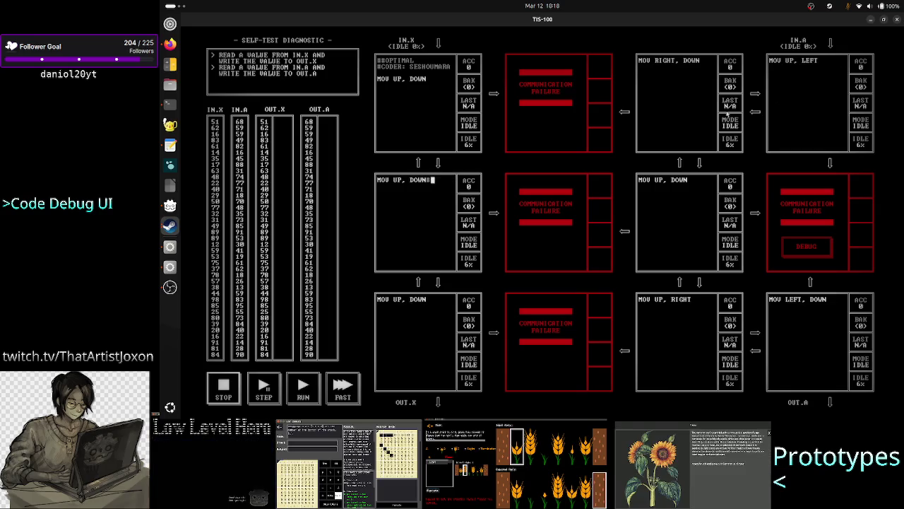
Step: Insert a ##COMMENT line above MOV UP, DOWN, then quit TIS-100
left_click(400, 180)
key("Home")
key("Return")
key("Up")
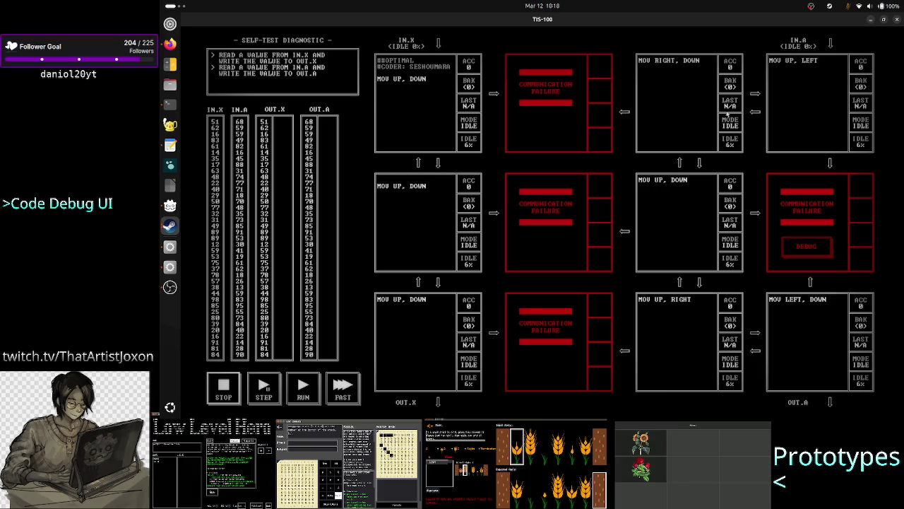
type("##")
type("COMMENT")
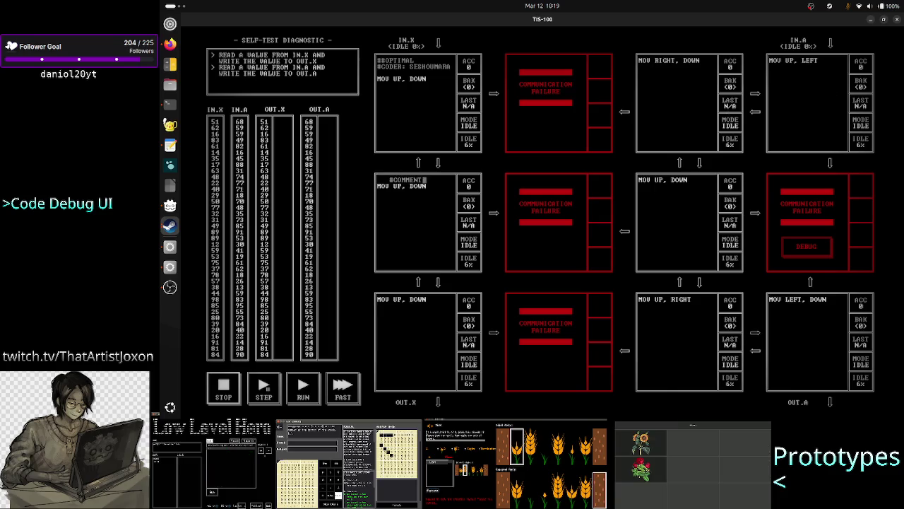
left_click(898, 20)
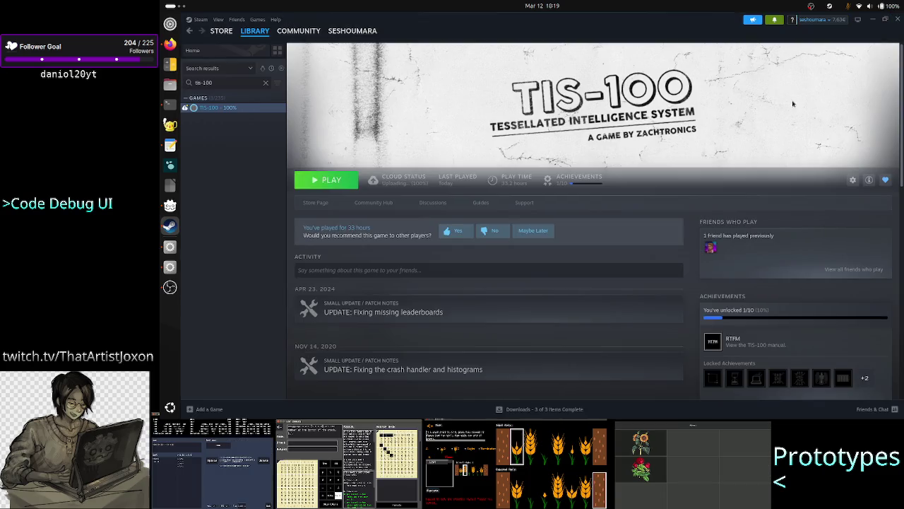
Step: Hide Steam and bring forward the Godot editor showing Crop_METI's source_code.gd
left_click(873, 20)
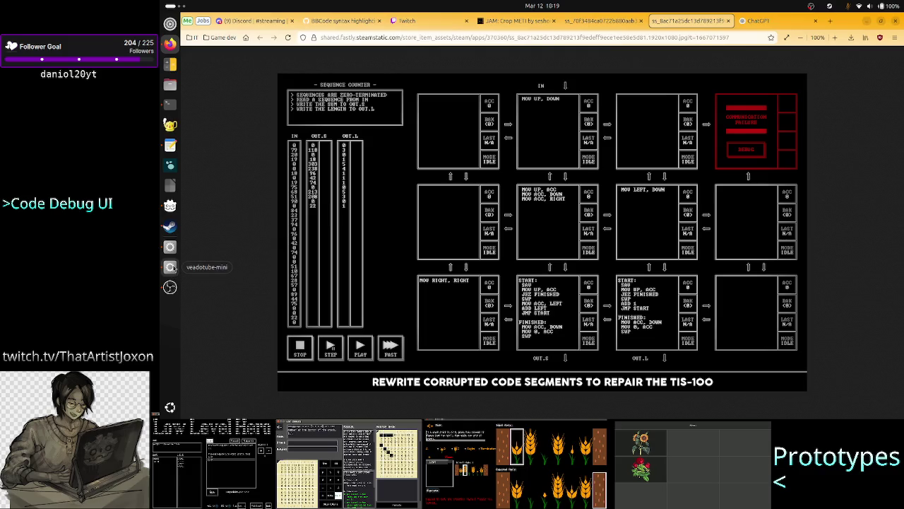
left_click(169, 244)
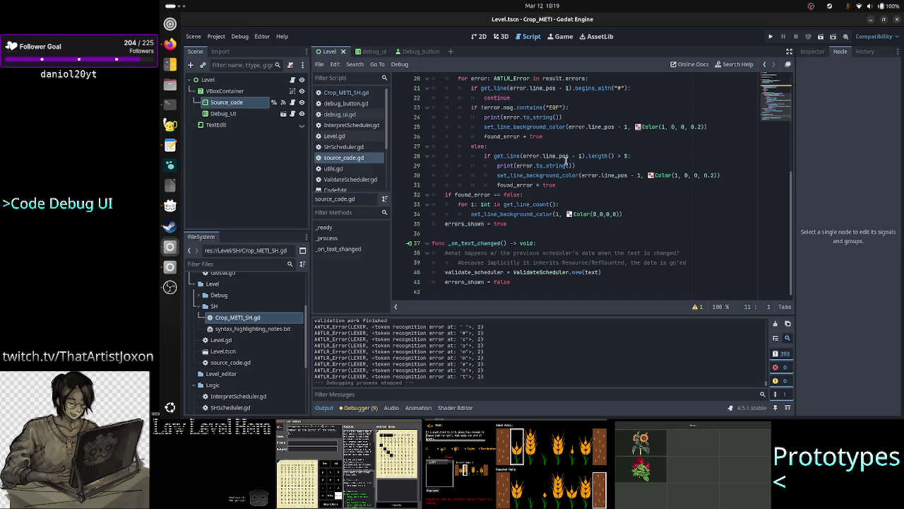
left_click(571, 185)
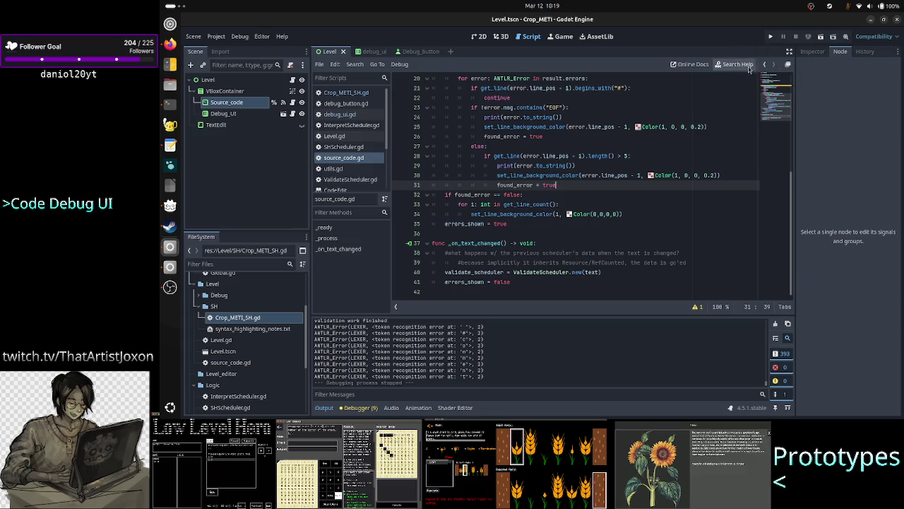
left_click(823, 37)
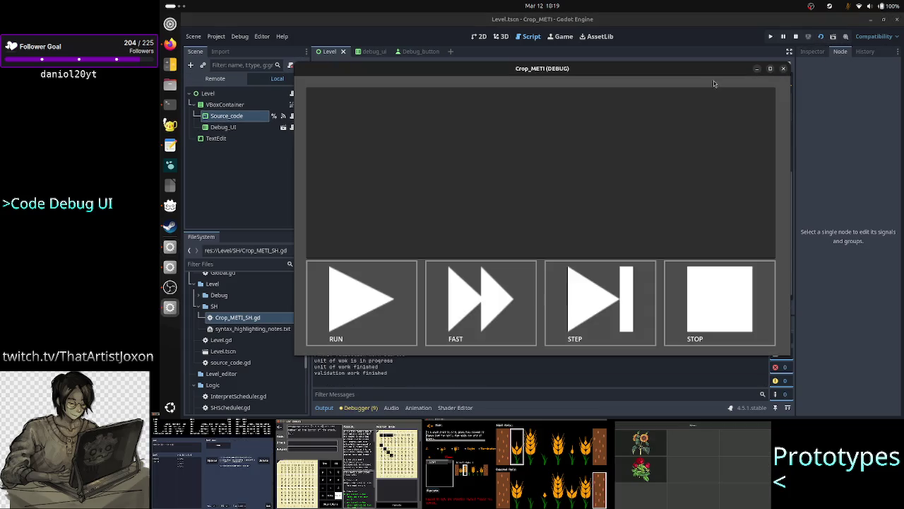
Step: Move the running Crop_METI debug window up and right and focus its code box
mouse_move(714, 74)
left_mouse_down()
mouse_move(756, 54)
mouse_move(766, 63)
mouse_move(764, 41)
mouse_move(760, 50)
left_mouse_up()
left_click(642, 95)
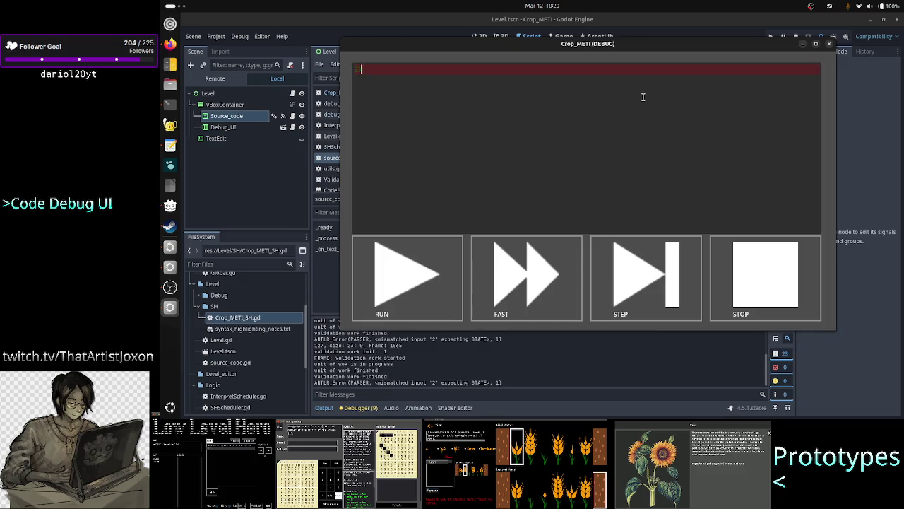
Step: Type A2BR in the game's code box, test #th and #comm comments, then delete them
type("A2B")
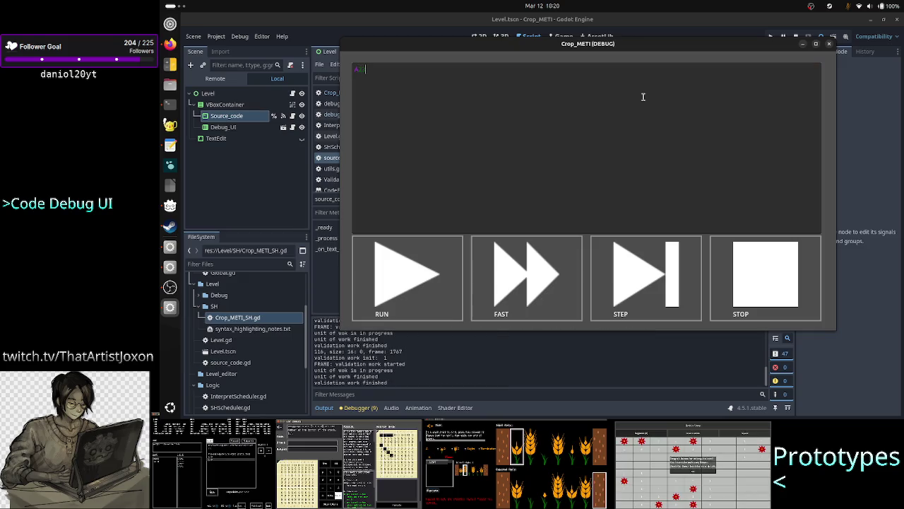
type("R#th")
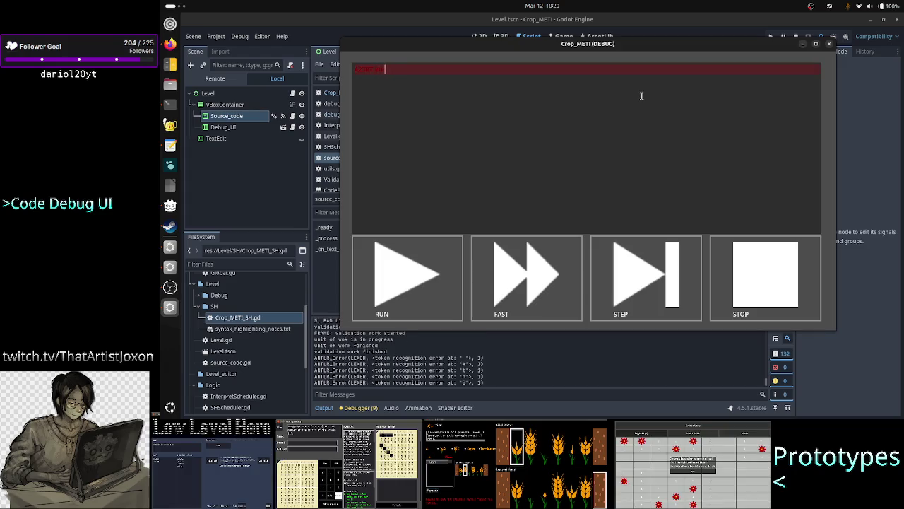
key("BackSpace")
key("BackSpace")
key("BackSpace")
type("#")
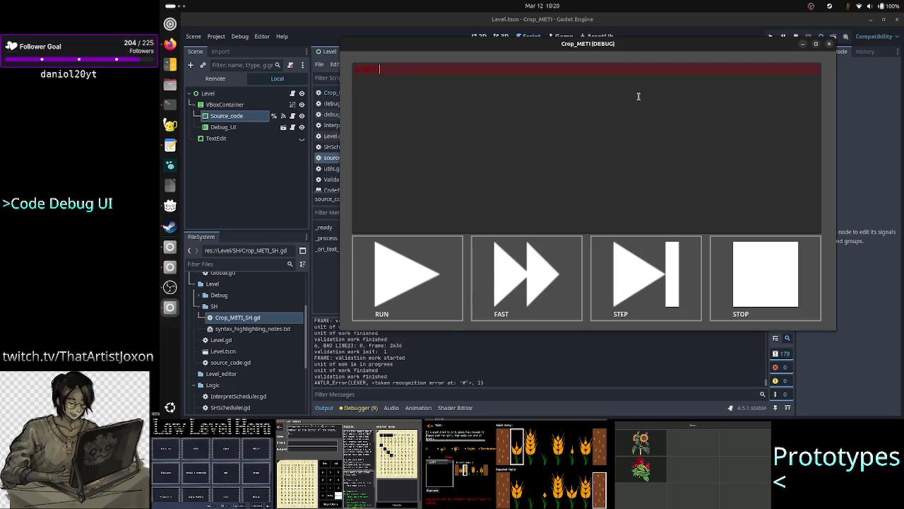
type("th")
key("BackSpace")
key("BackSpace")
key("BackSpace")
key("Return")
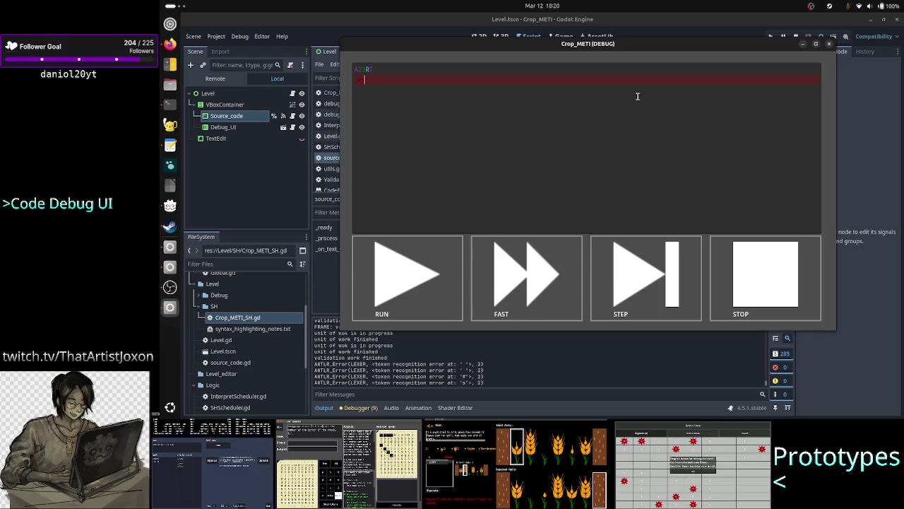
key("BackSpace")
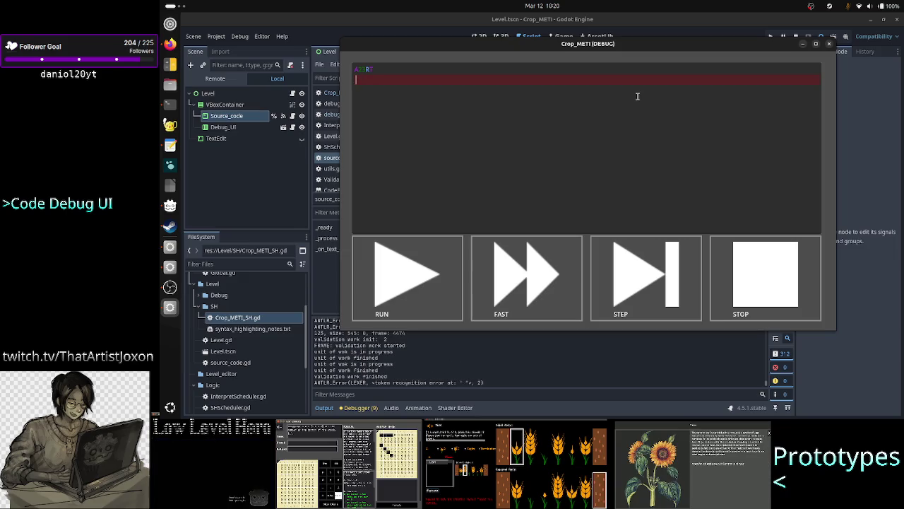
type("enc")
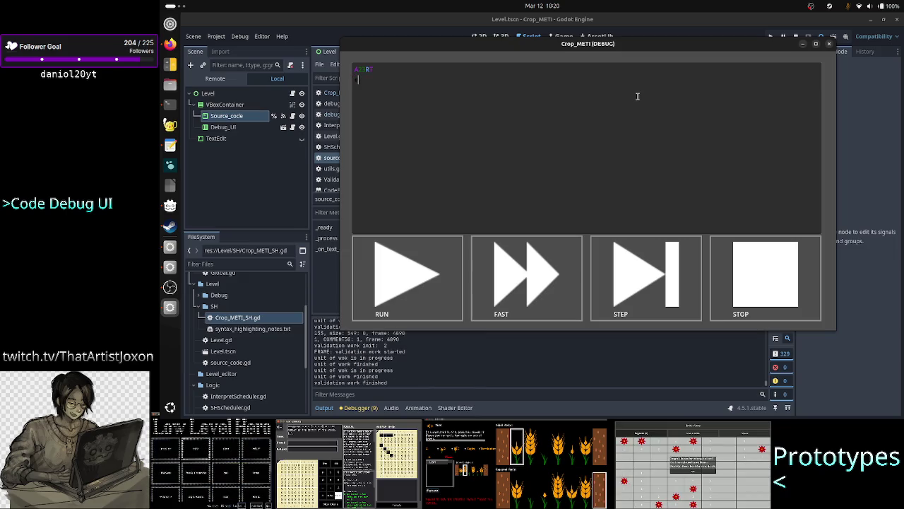
type("omm")
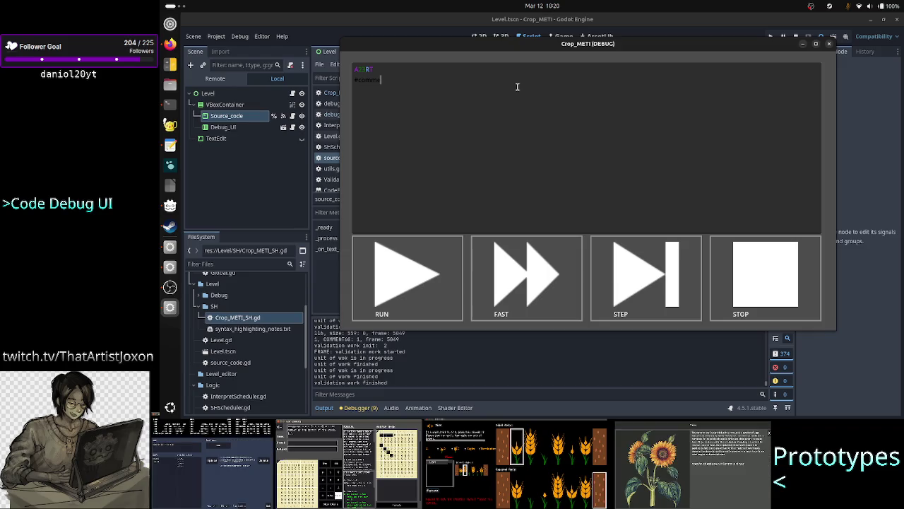
key("BackSpace")
key("BackSpace")
key("BackSpace")
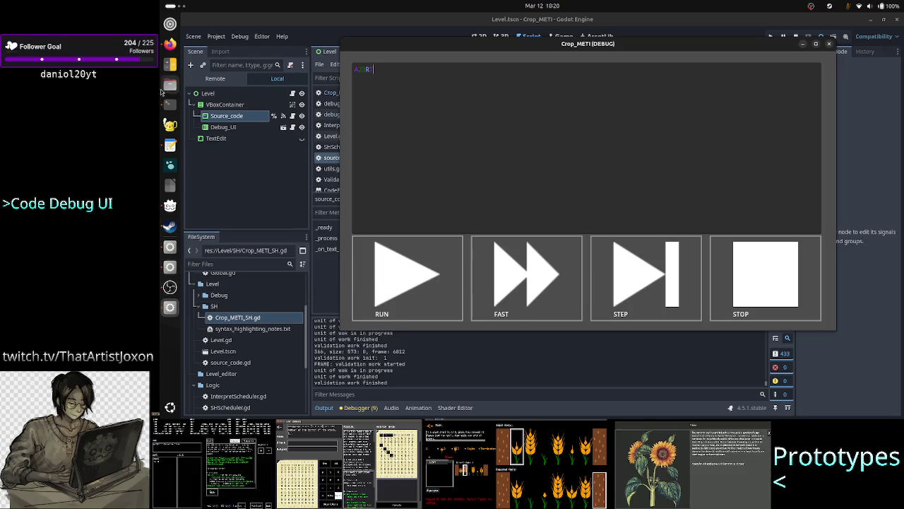
Step: View the TIS-100 Sequence Counter screenshot in Firefox, then return to the Crop_METI debug window
left_click(170, 49)
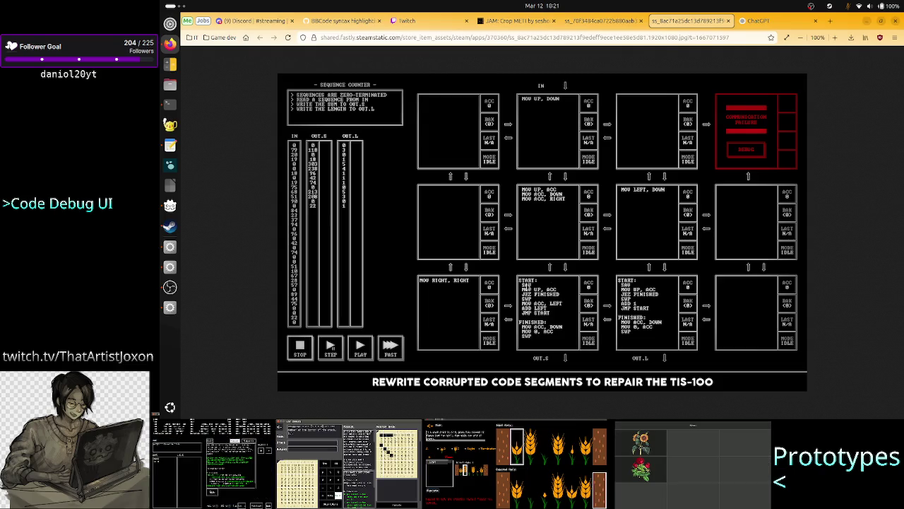
key("alt+Tab")
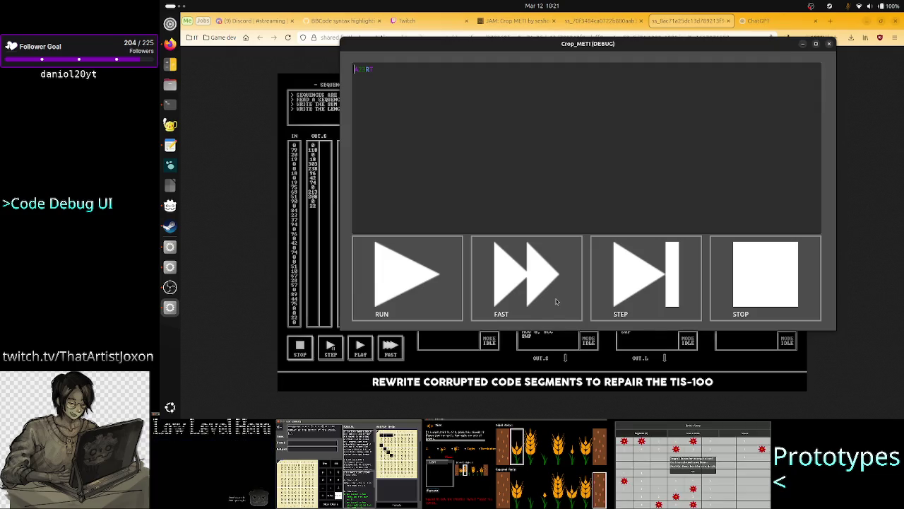
Step: Test an empty first line above A2BR in the code box, then close the Crop_METI debug window
key("Return")
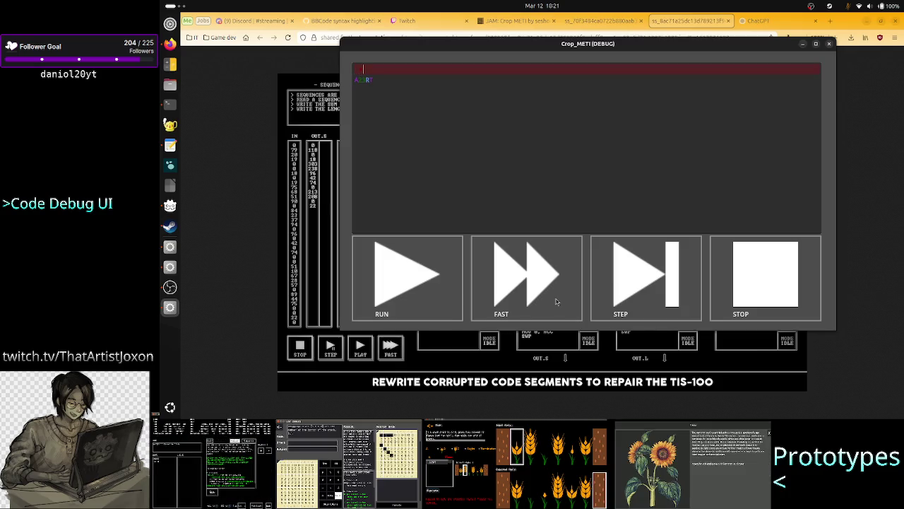
type("m")
key("BackSpace")
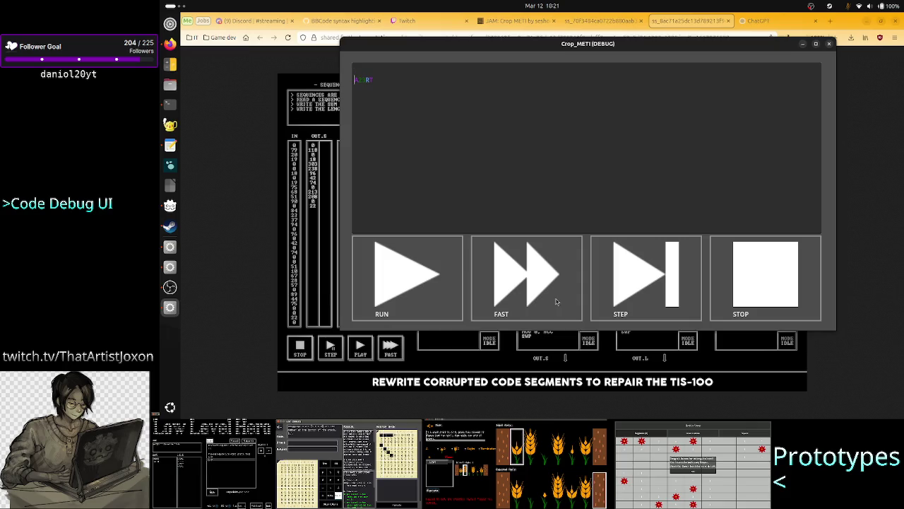
key("Down")
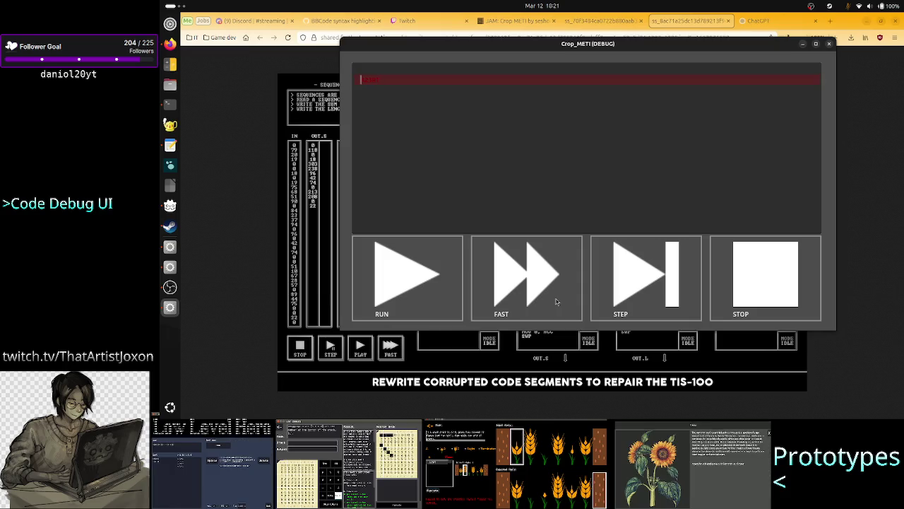
key("Up")
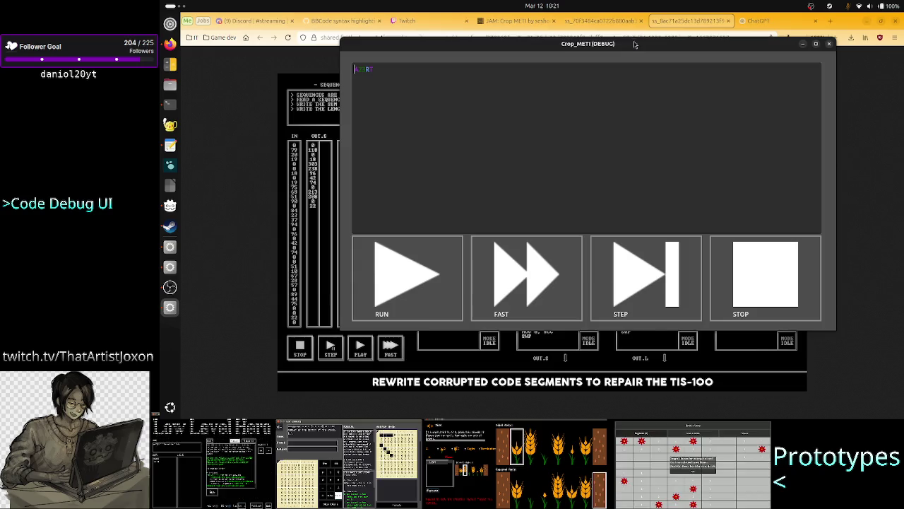
key("alt+F4")
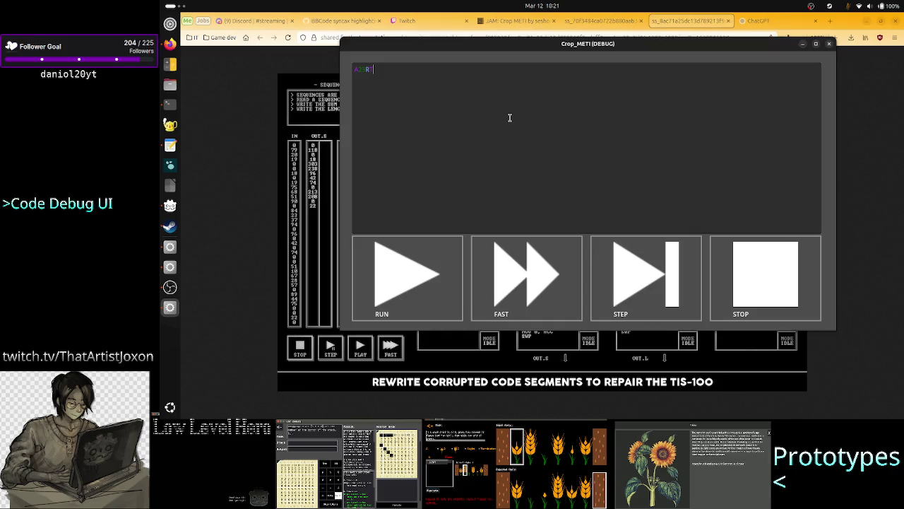
left_click(829, 45)
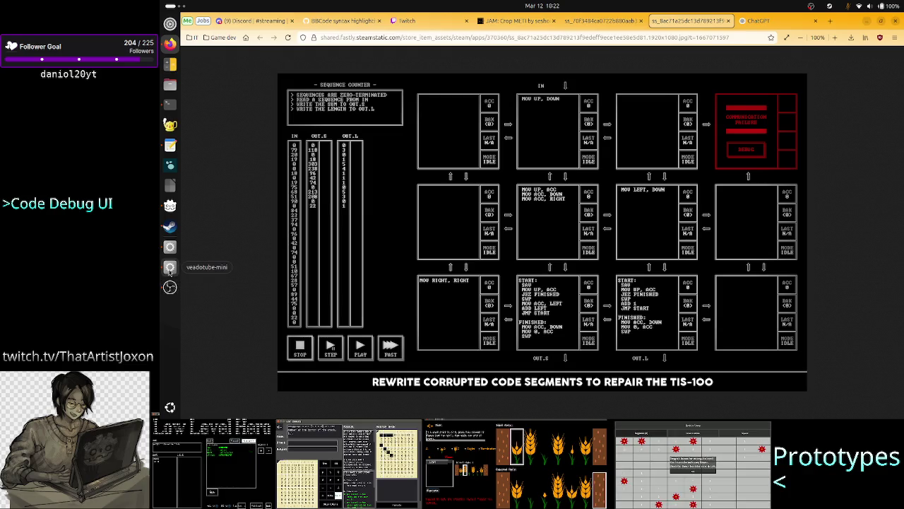
Step: Bring the Godot editor forward and place the caret at the end of line 32
left_click(169, 246)
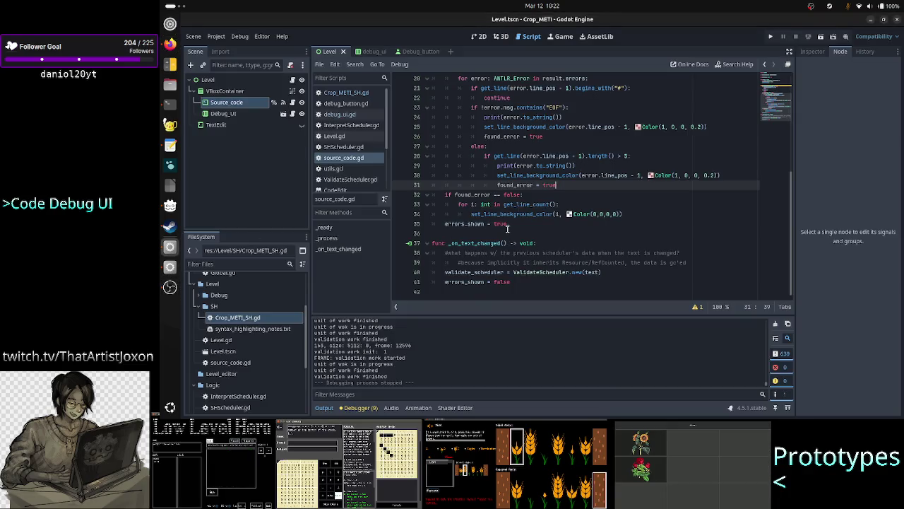
left_click(568, 194)
scroll(573, 147, "up", 6)
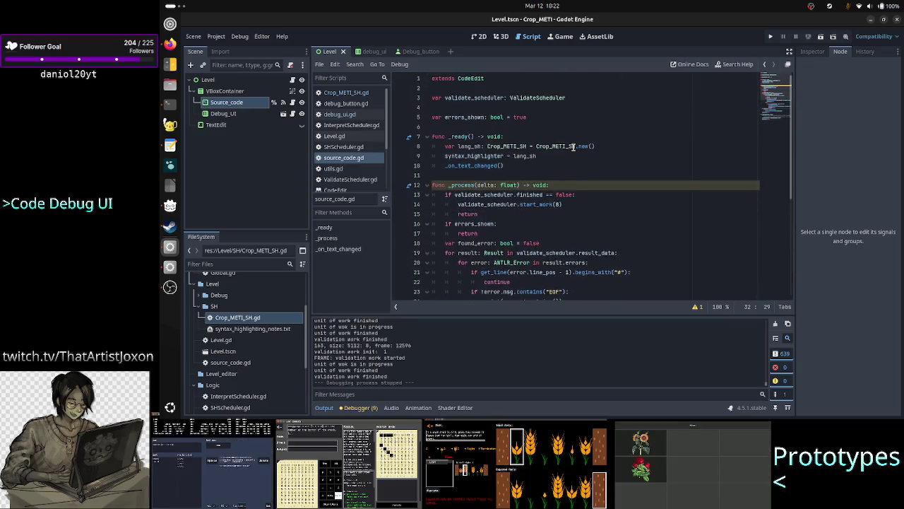
scroll(531, 179, "down", 2)
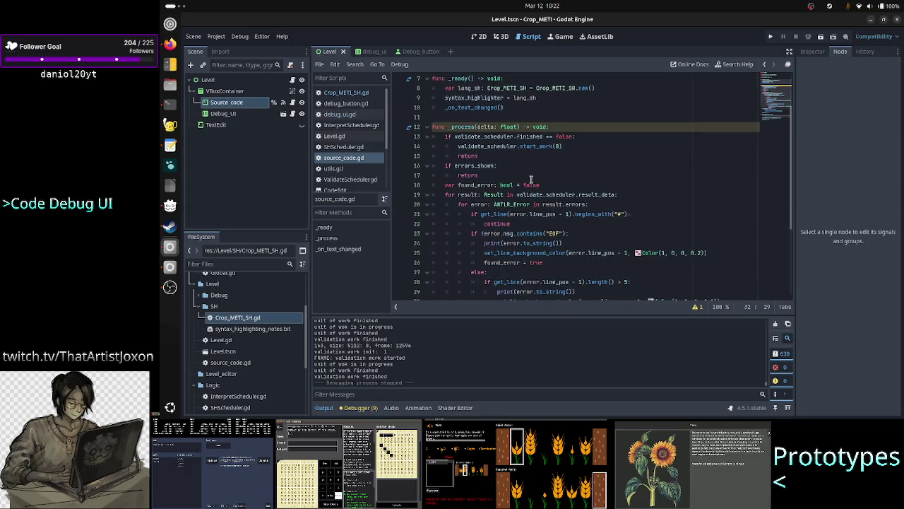
scroll(531, 179, "up", 2)
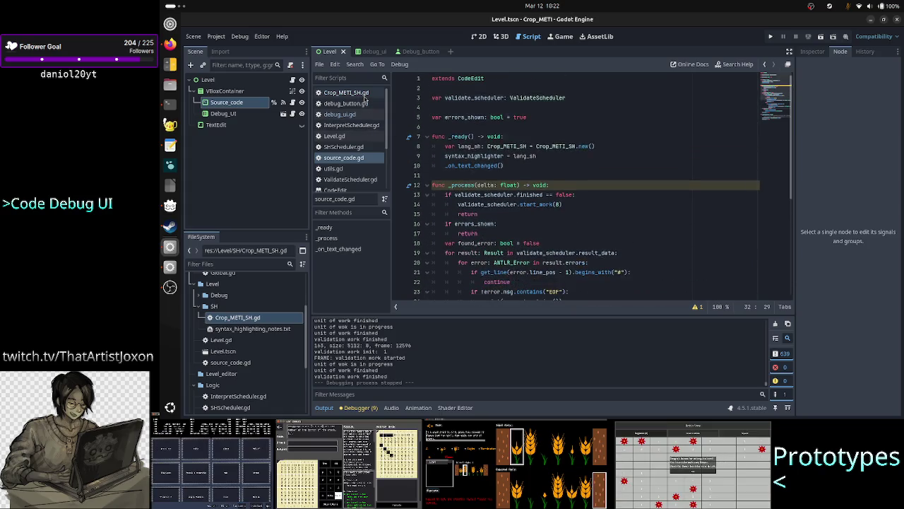
Step: Open the Crop_METI_SH.gd script, then switch to Firefox
left_click(363, 94)
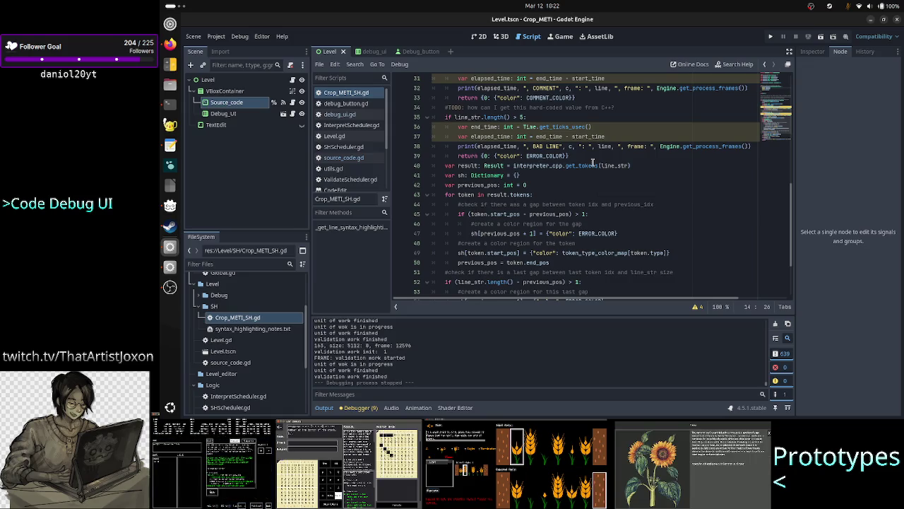
mouse_move(593, 163)
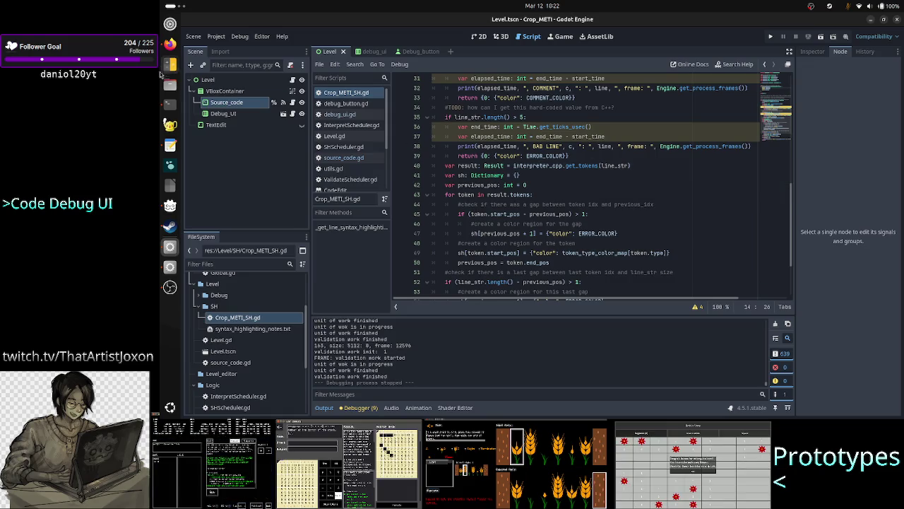
left_click(166, 47)
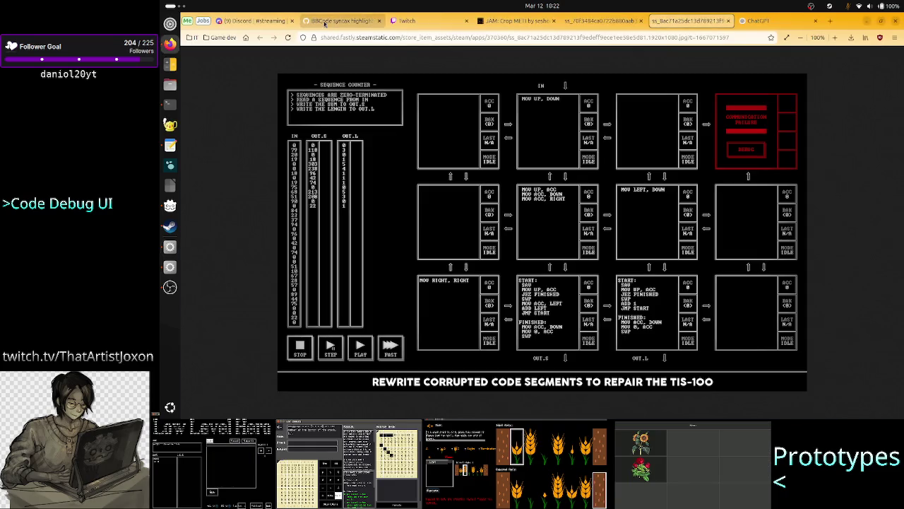
Step: Ban the viewer-bot spammer in Twitch chat, then go to the Crop METI itch.io page
left_click(259, 21)
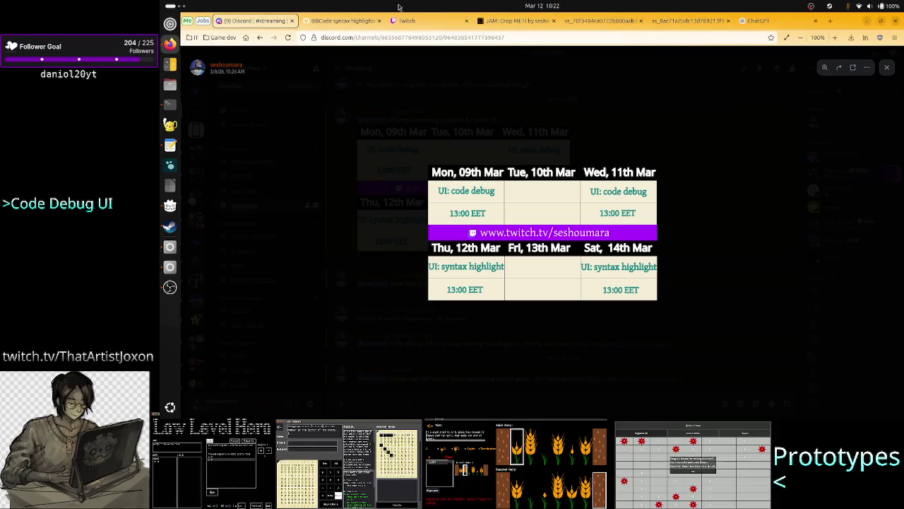
left_click(408, 21)
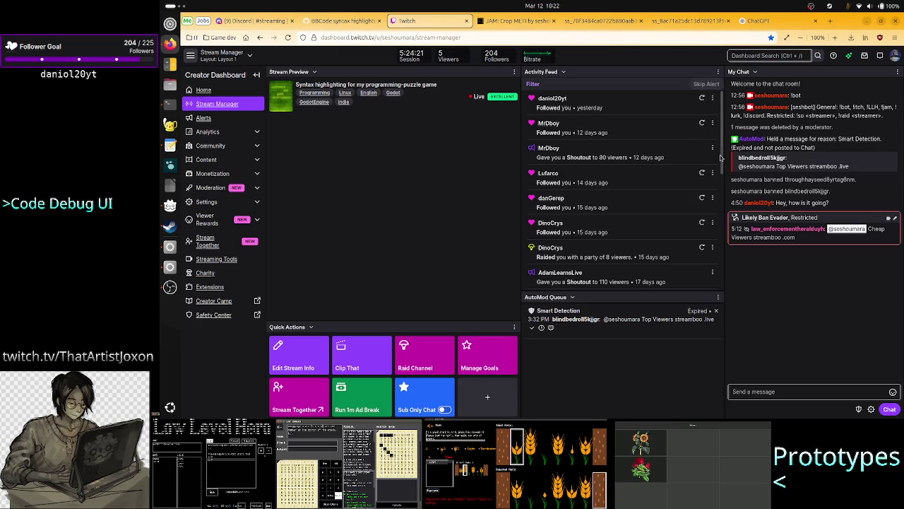
left_click(808, 230)
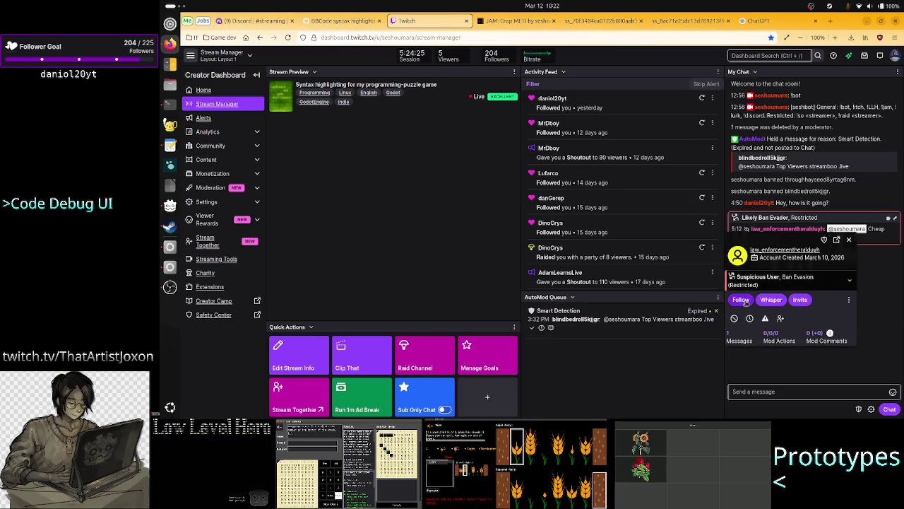
left_click(734, 318)
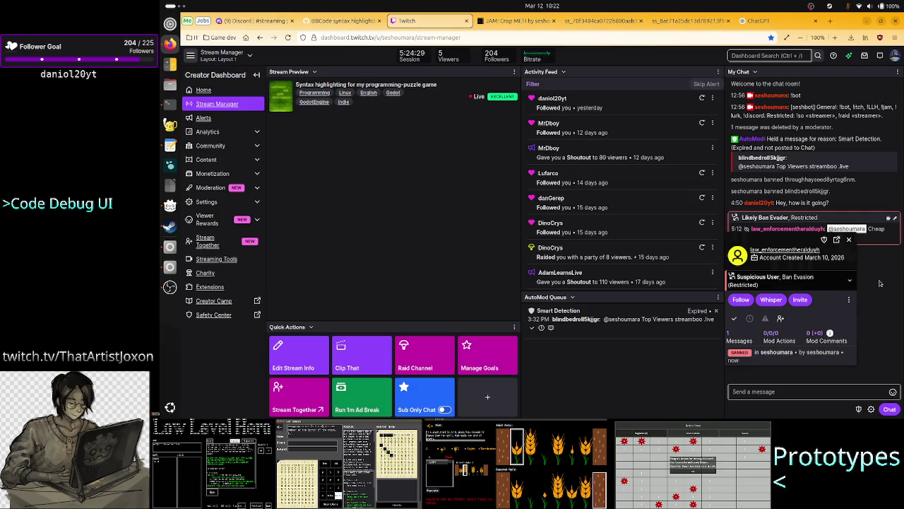
left_click(849, 239)
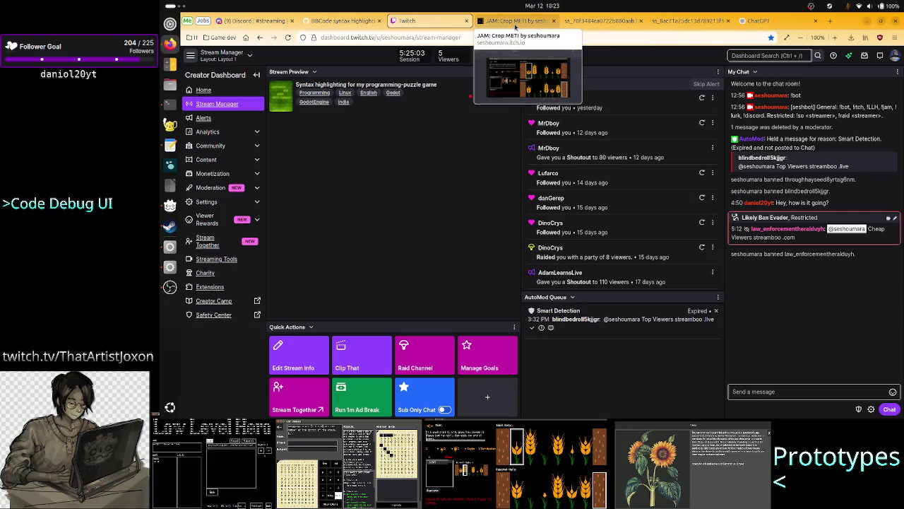
left_click(516, 26)
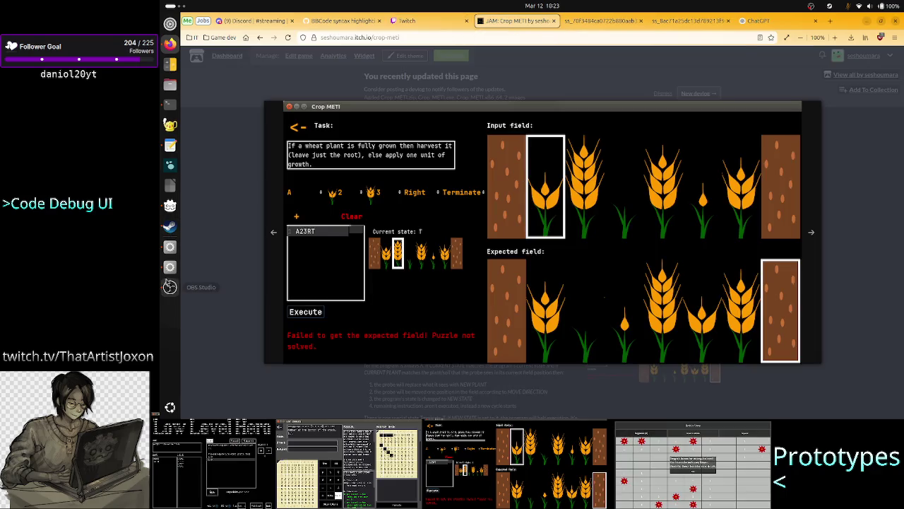
Step: Scroll to the top of Crop_METI_SH.gd and highlight the STATE, PLANT and MOVE color-map keys
left_click(170, 248)
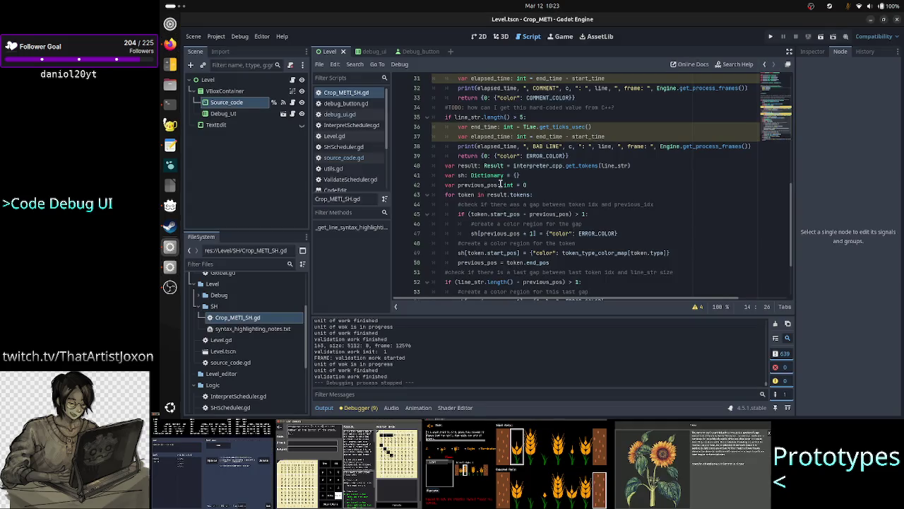
scroll(581, 117, "up", 10)
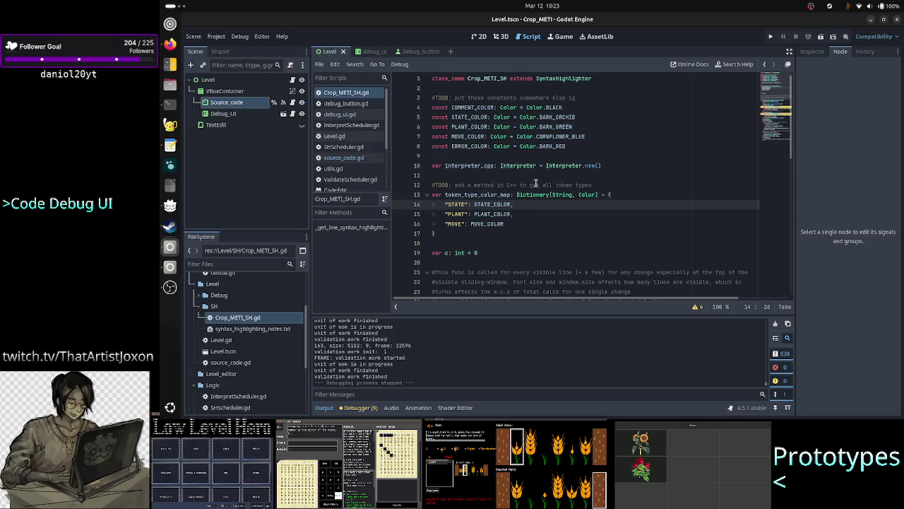
left_click_drag(601, 184, 470, 186)
left_click(526, 222)
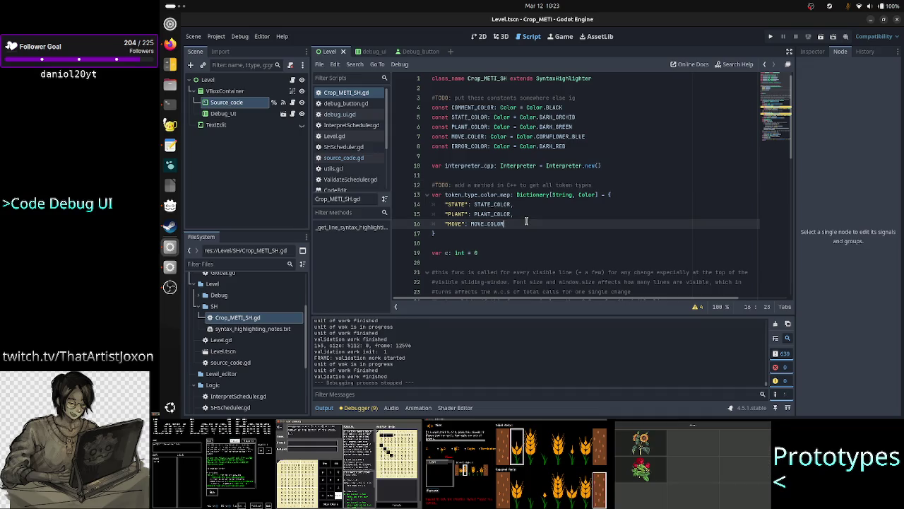
double_click(455, 204)
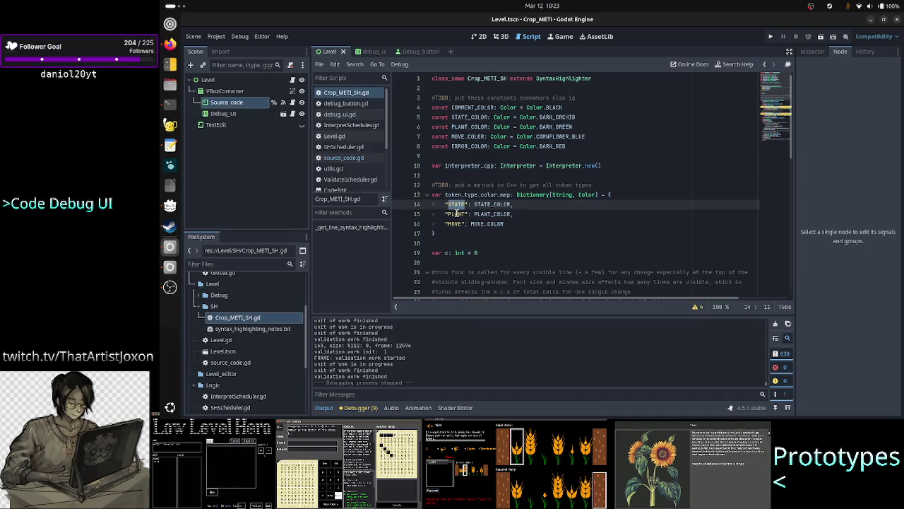
double_click(457, 214)
double_click(457, 223)
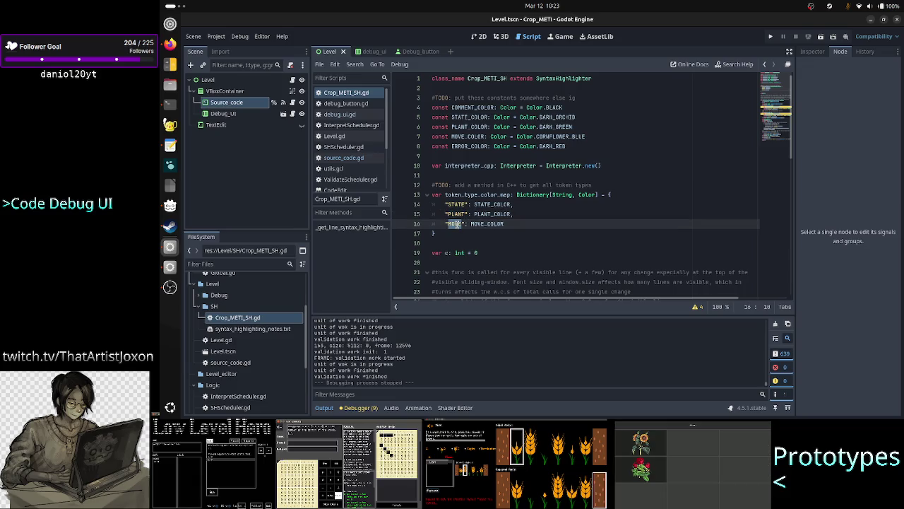
key("alt+Tab")
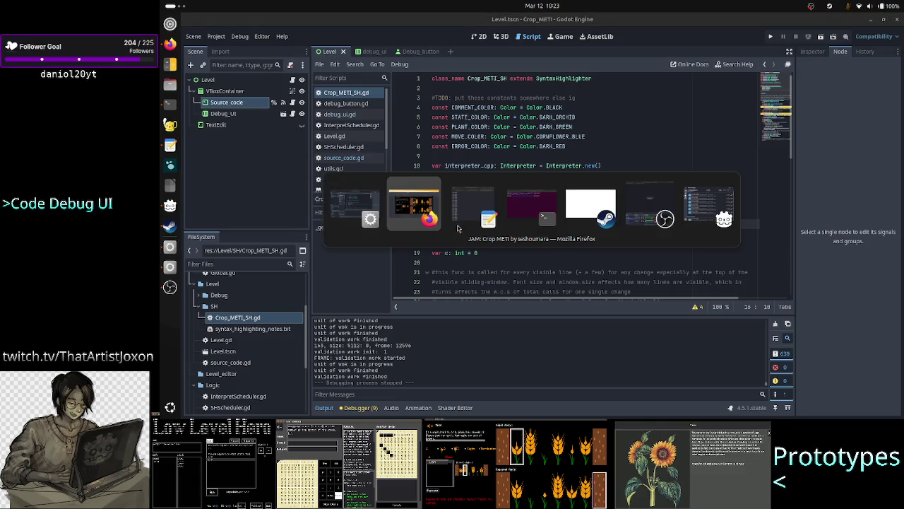
Step: Rerun 'less Crop_METI.g4' and highlight its STATE, PLANT and MOVE token rules
key("Tab")
key("Tab")
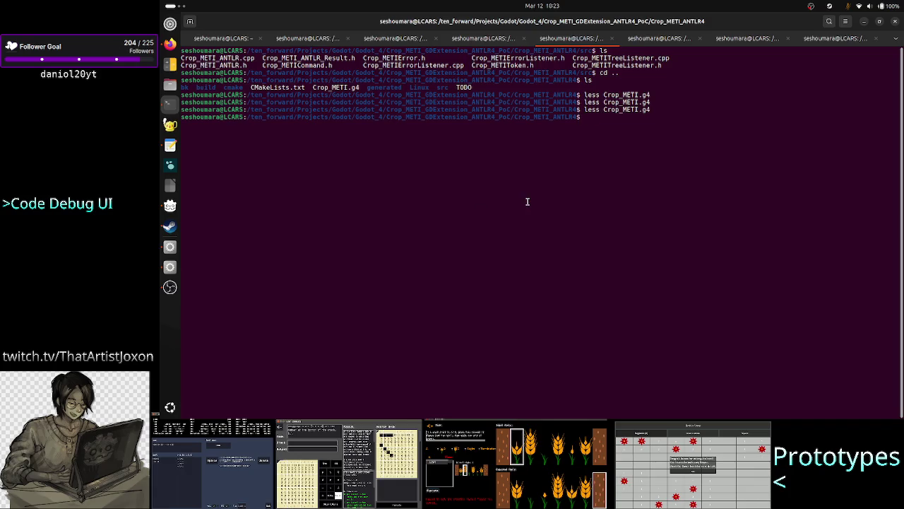
key("Up")
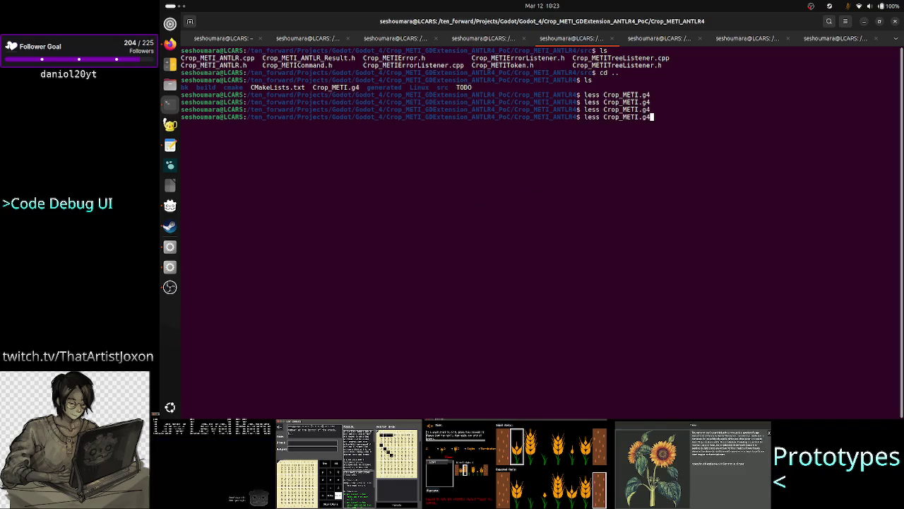
key("Return")
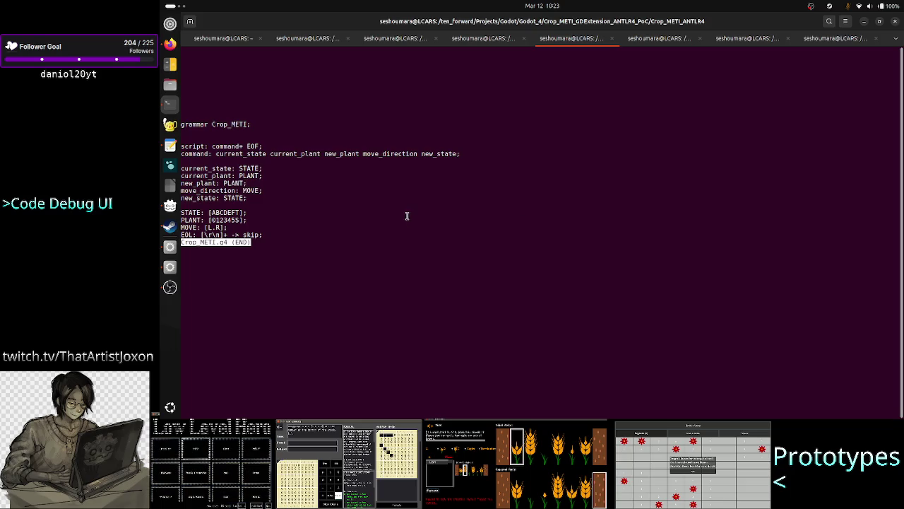
double_click(191, 213)
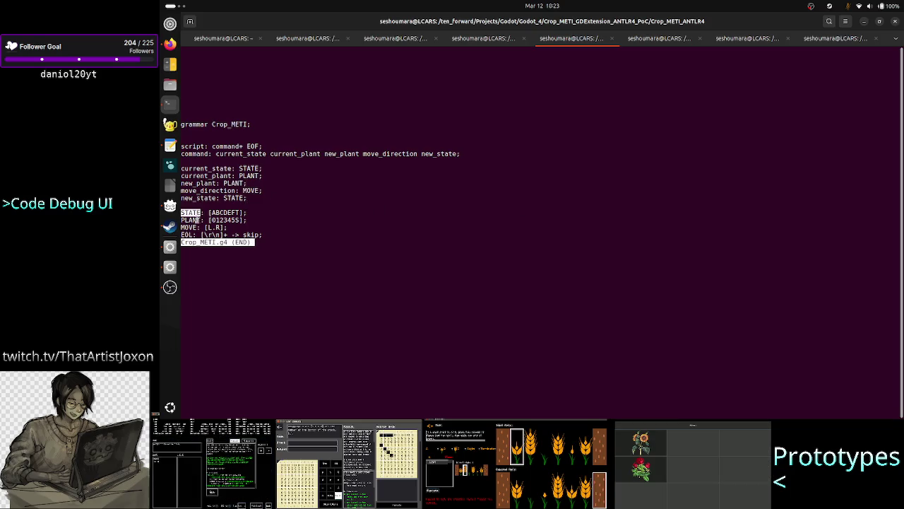
double_click(193, 220)
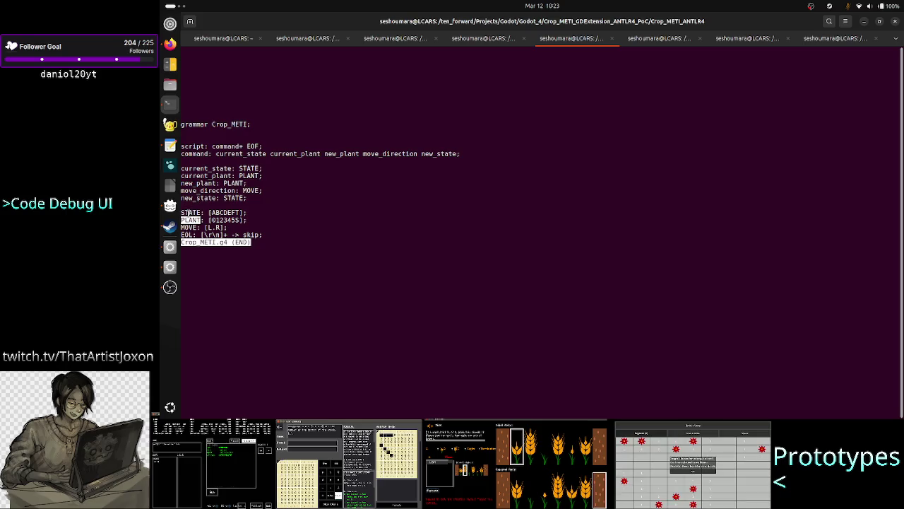
double_click(191, 211)
double_click(192, 220)
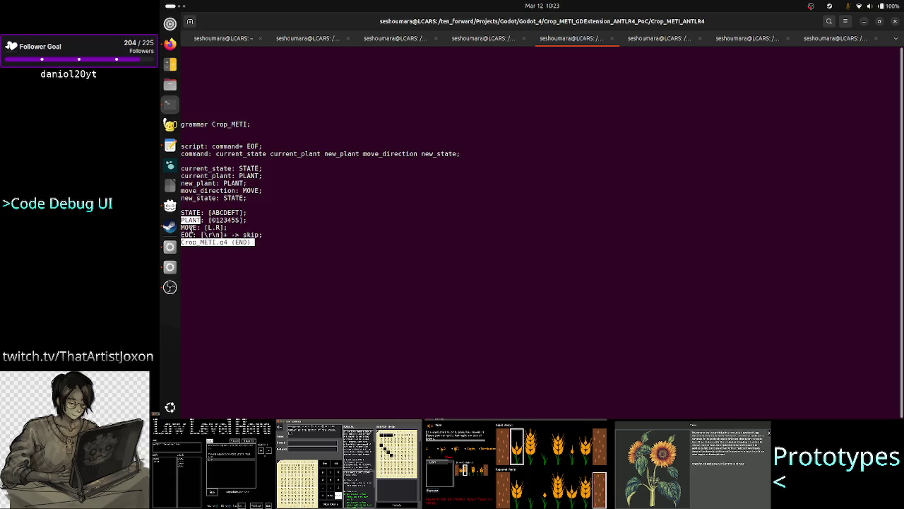
double_click(189, 228)
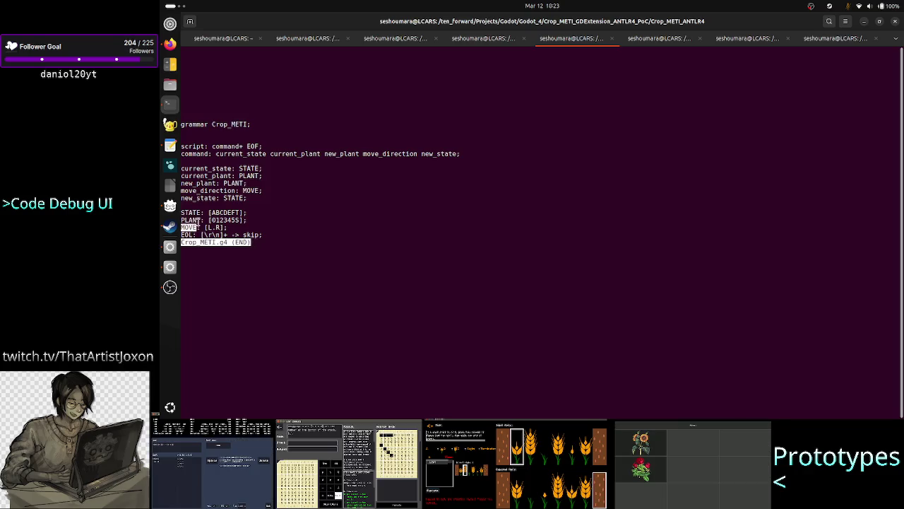
left_click(323, 228)
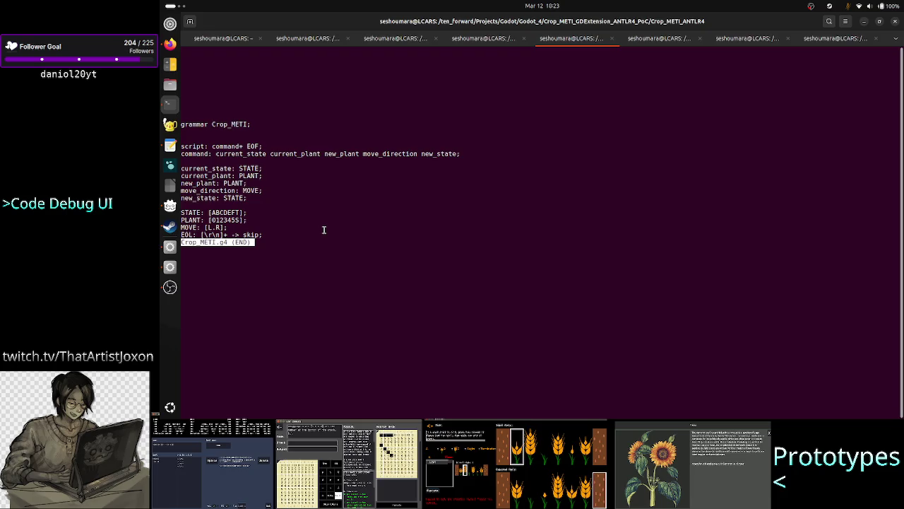
key("alt+Tab")
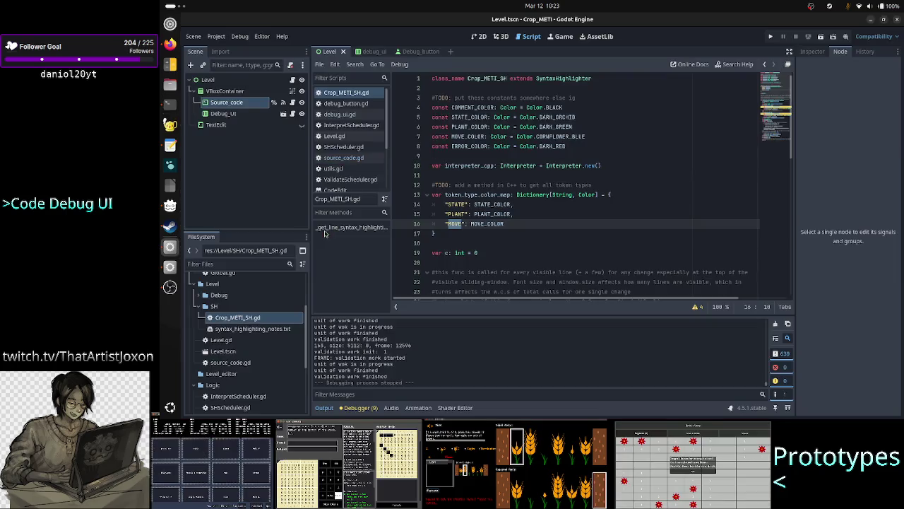
Step: Move the caret around the color map and open blank lines above the C++ TODO comment
left_click(481, 204)
mouse_move(481, 204)
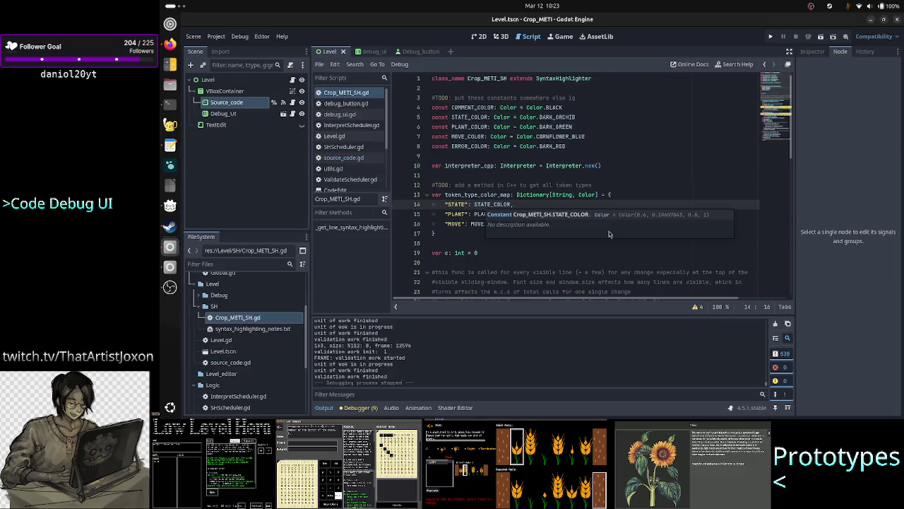
key("Left")
key("Left")
key("Left")
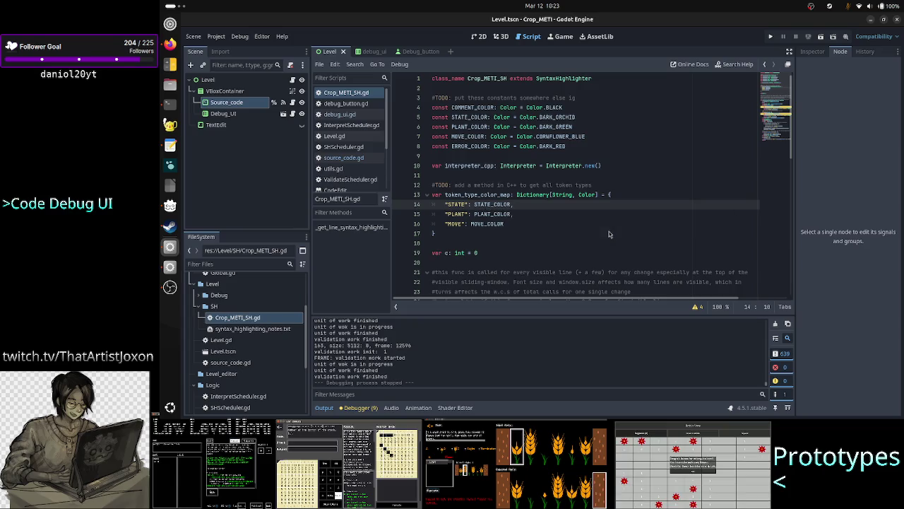
key("Up")
key("Up")
key("Up")
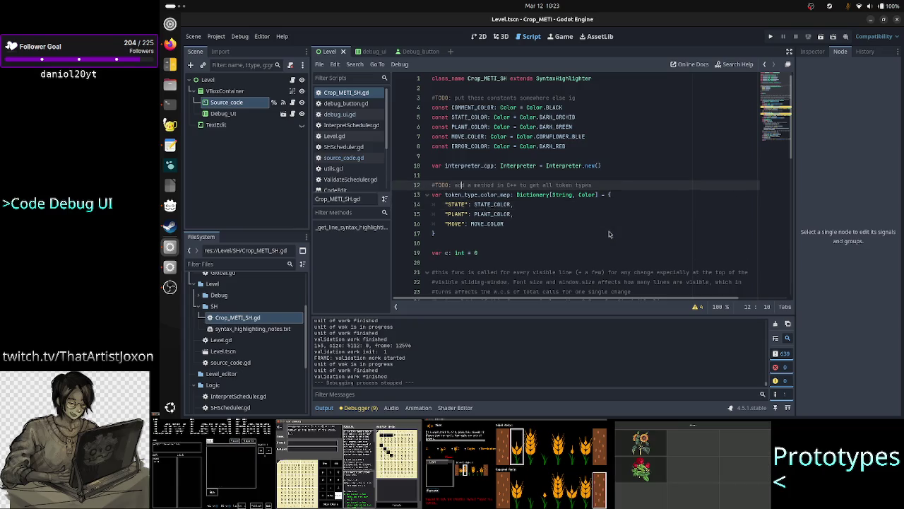
key("Down")
key("Down")
key("Down")
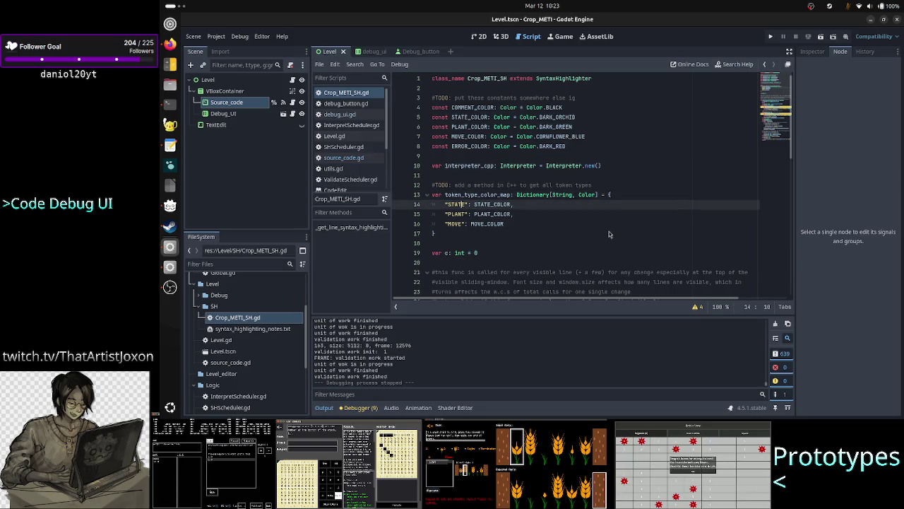
key("Up")
key("End")
key("Up")
key("Up")
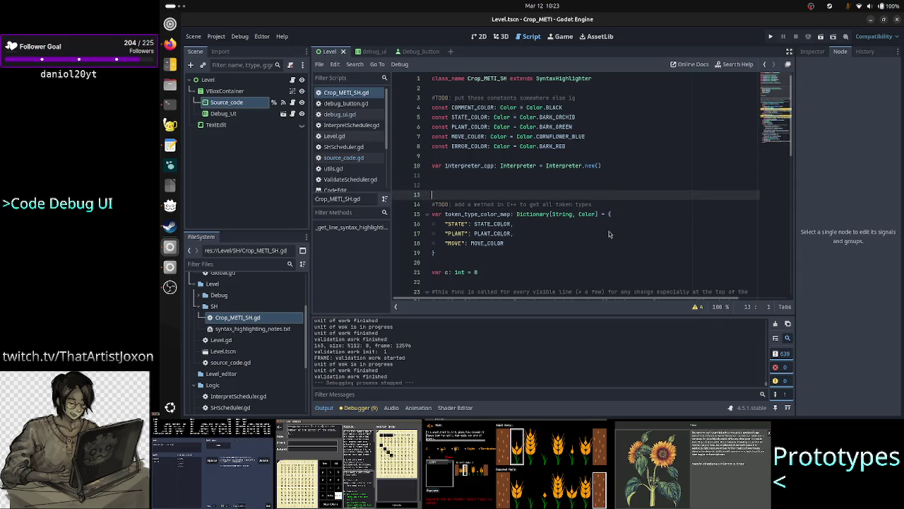
key("Delete")
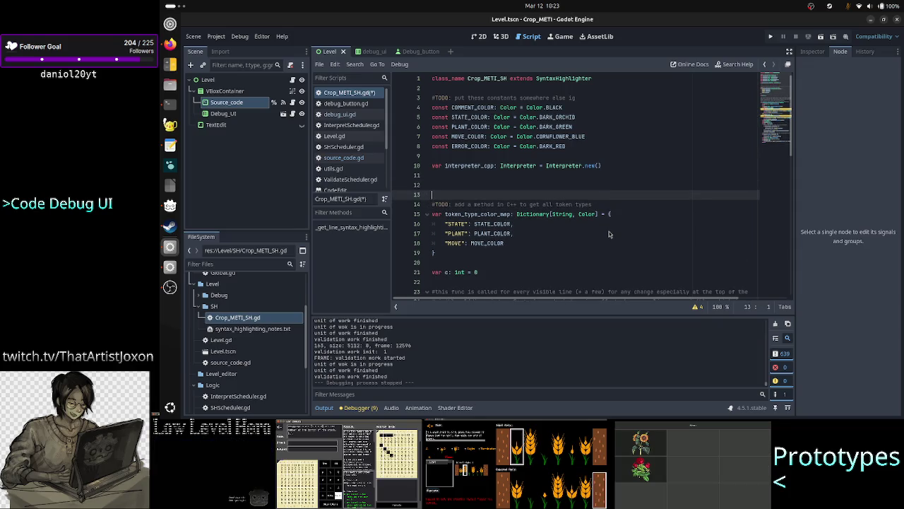
Step: Type token_types = interpreter_cpp.get_all_tokens() on line 13 and look over the dictionary entries
type("tok")
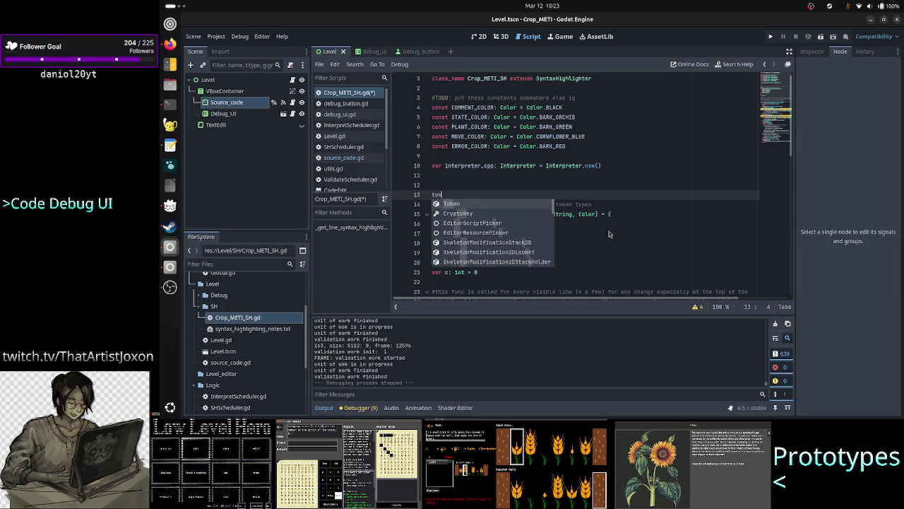
type("en_types ")
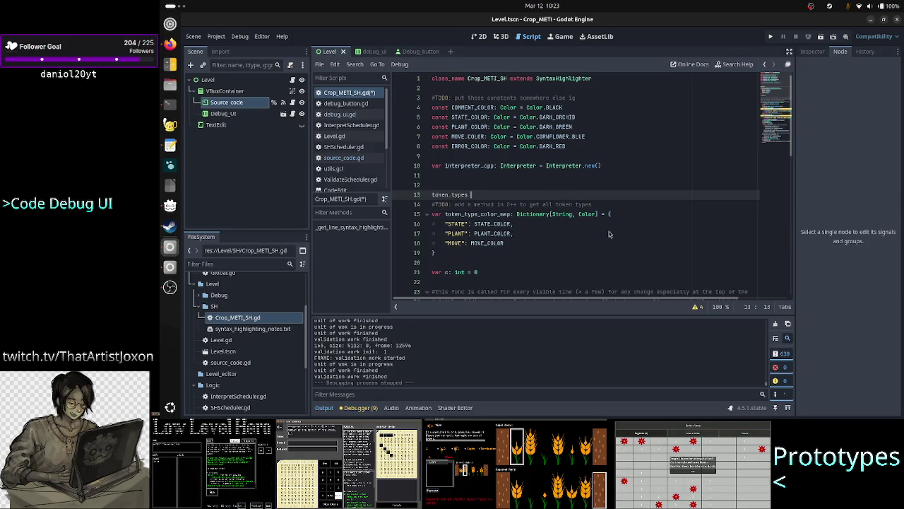
type("=")
key("BackSpace")
key("BackSpace")
key("BackSpace")
key("BackSpace")
type("interpreter_c")
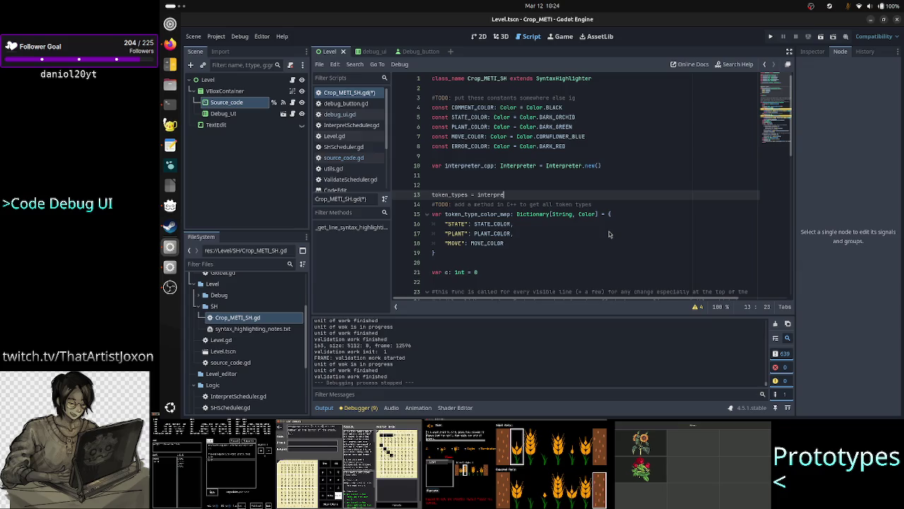
type("pp.ge")
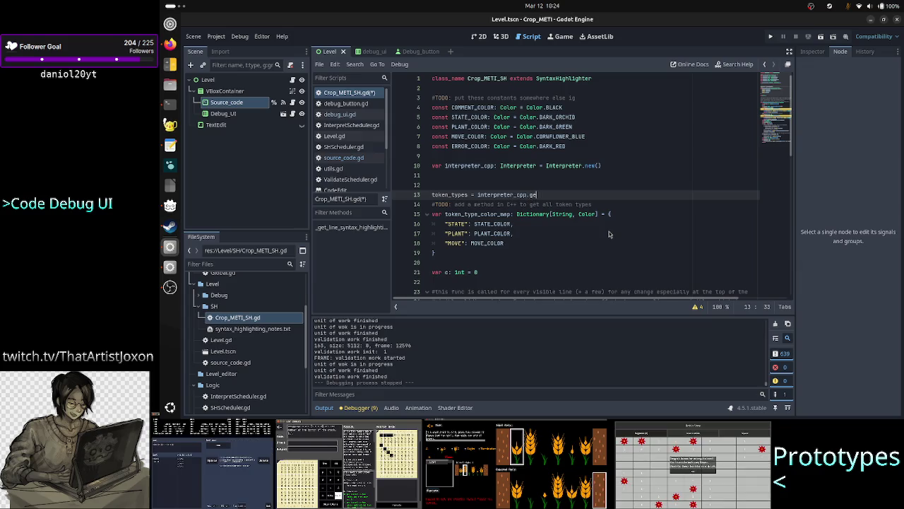
type("t_all_tokens()")
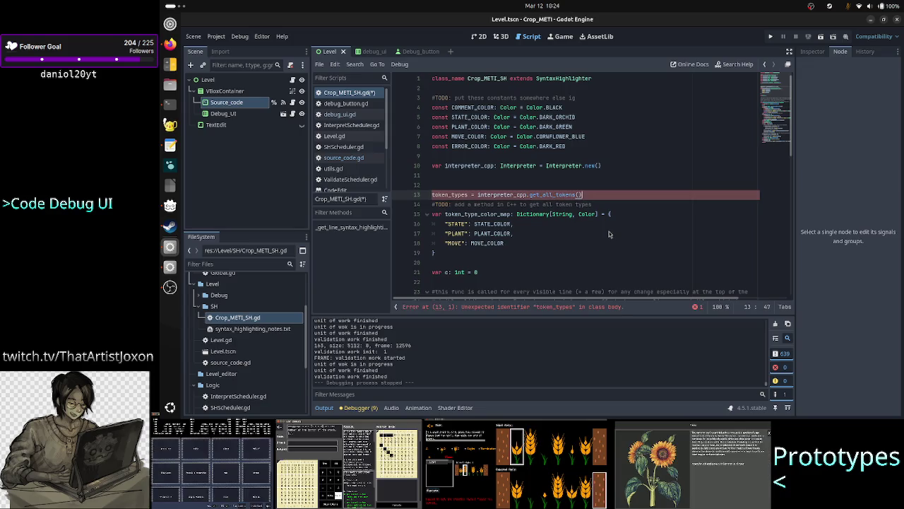
key("Down")
key("Down")
key("Home")
key("Down")
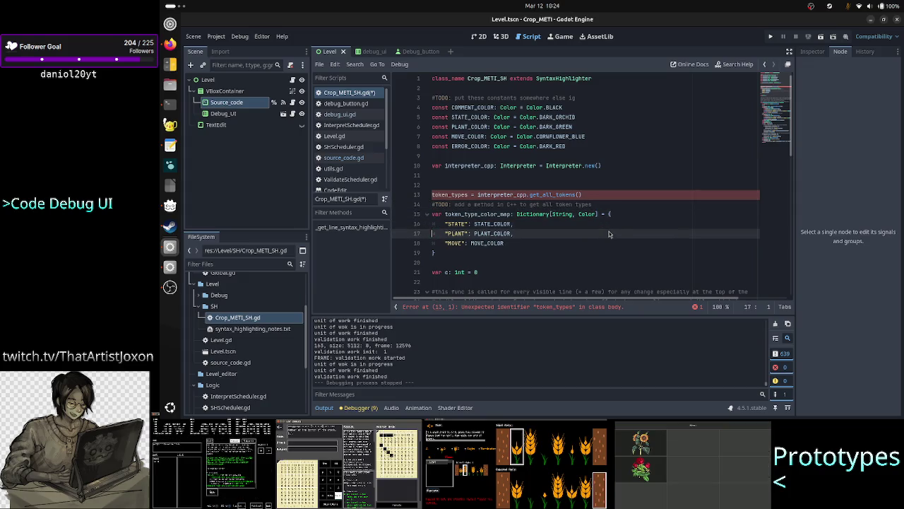
key("shift+Down")
key("shift+Down")
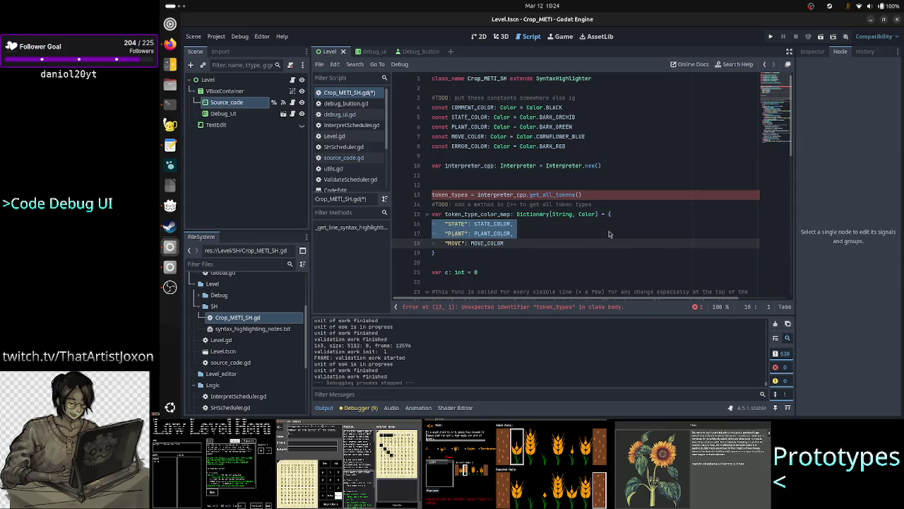
key("shift+Down")
key("shift+Down")
Step: Correct the call to get_all_token_types() and add a blank line below it
key("Up")
key("Up")
key("Up")
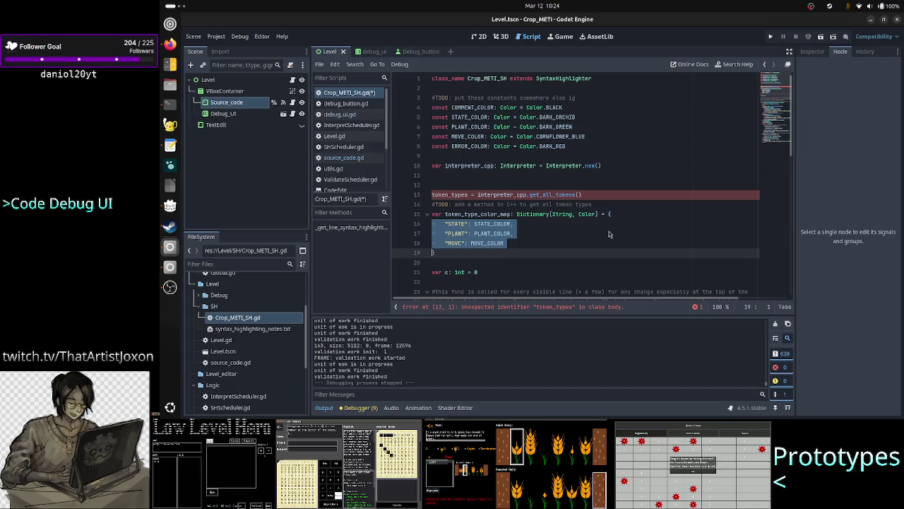
key("Down")
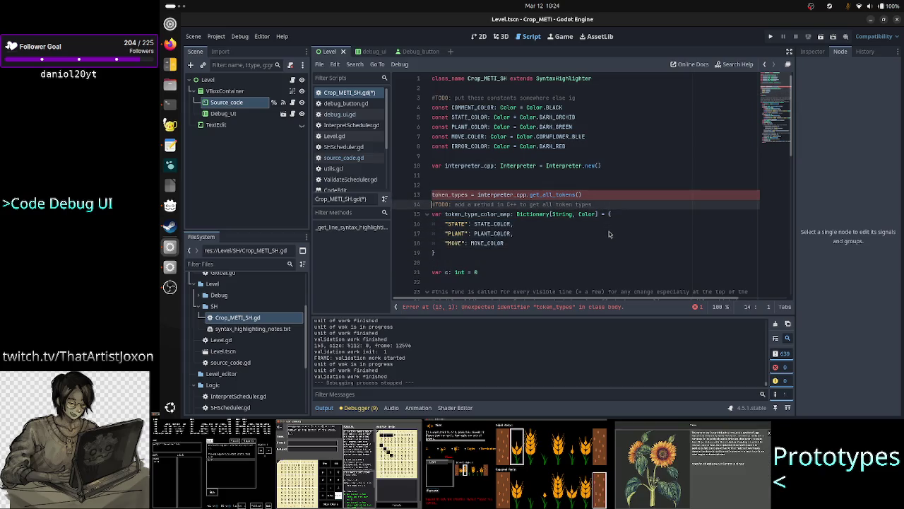
key("Up")
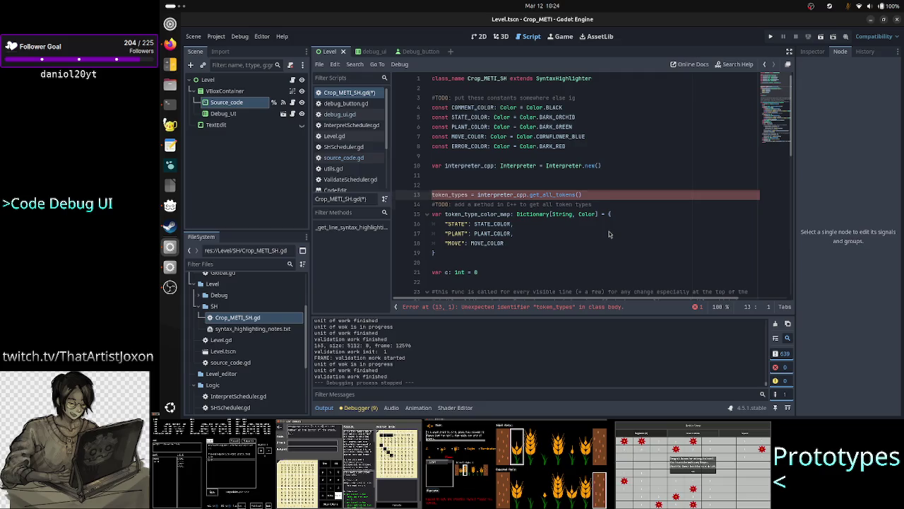
key("shift+End")
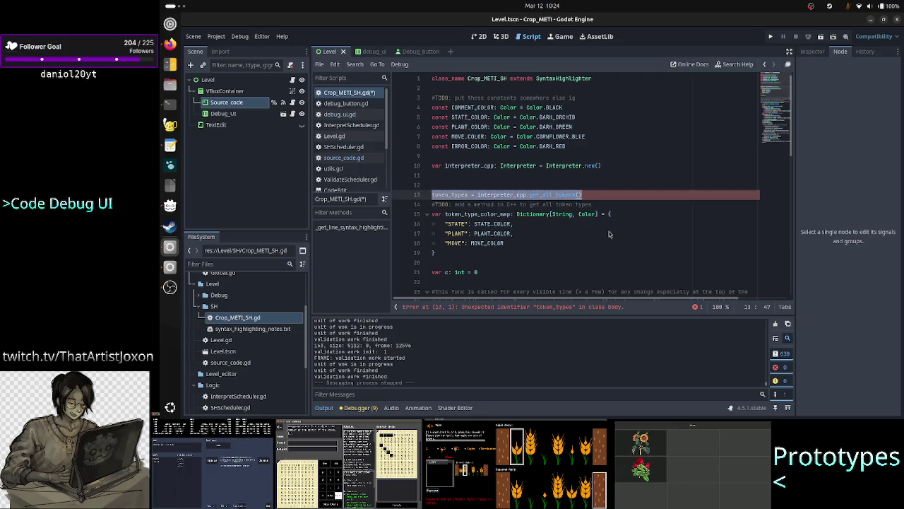
key("Home")
key("End")
key("Left")
key("Left")
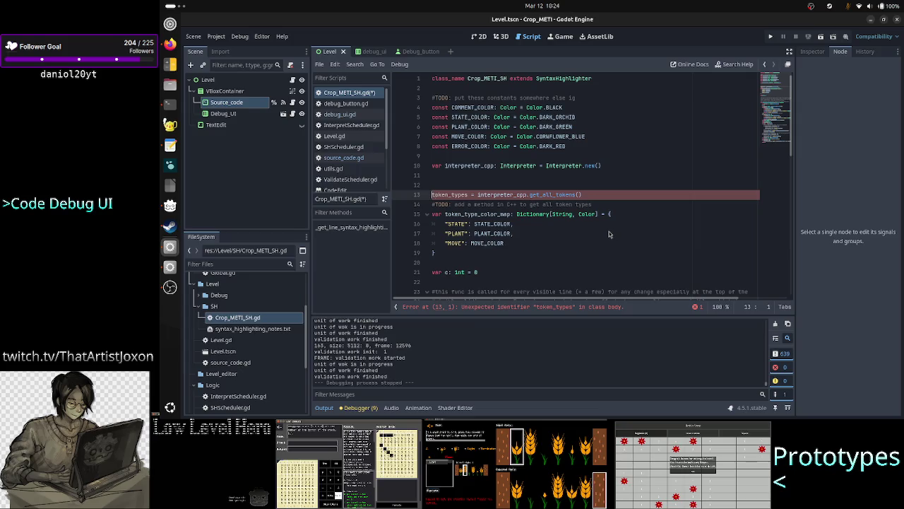
key("BackSpace")
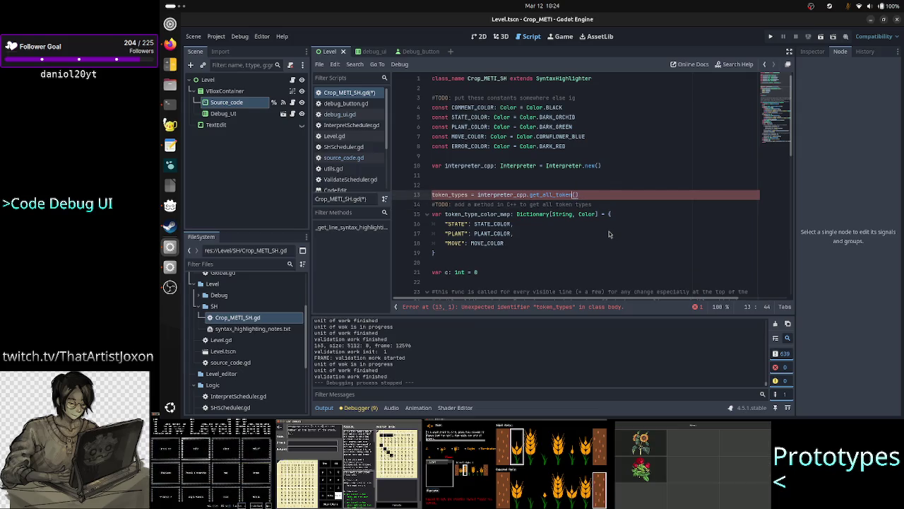
type("_types")
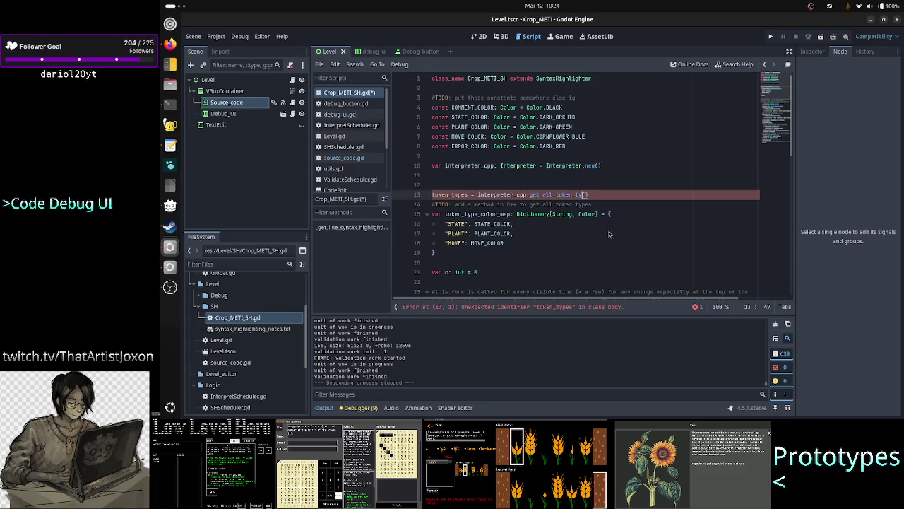
key("End")
key("Return")
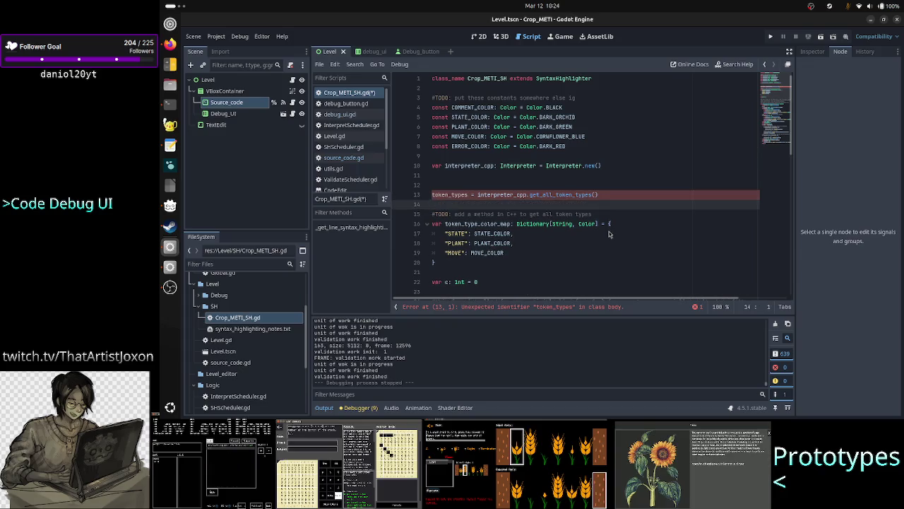
key("Down")
key("Down")
key("Down")
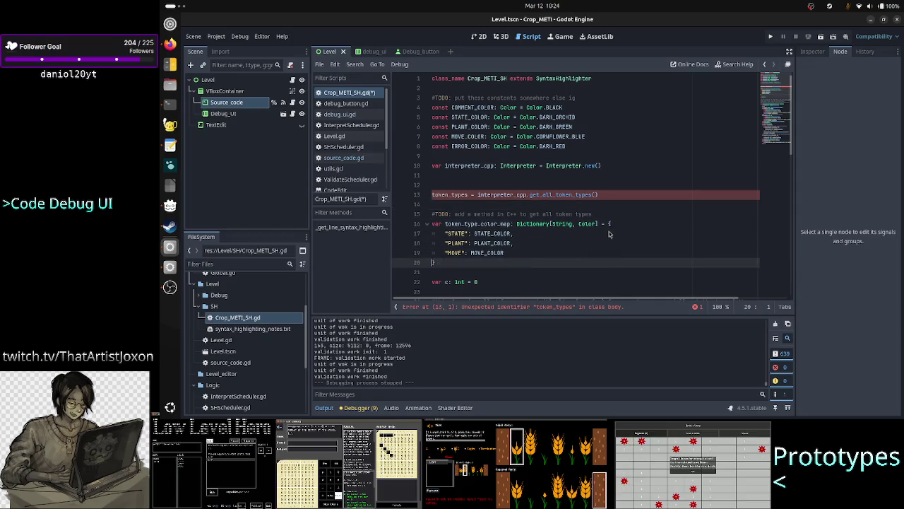
Step: Make line 13 read var token_types: Array = interpreter_cpp.get_all_token_types()
key("Up")
key("Up")
key("Up")
key("Up")
key("Up")
key("Up")
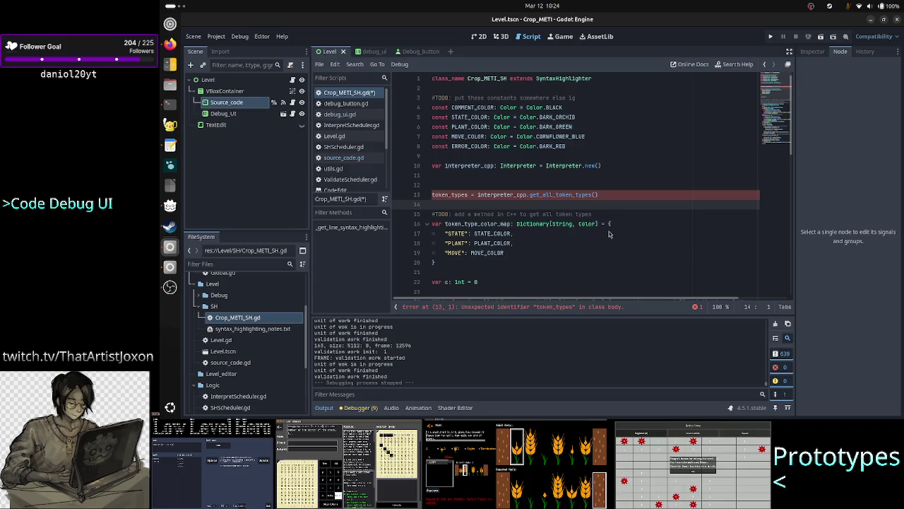
key("Down")
key("Down")
key("Down")
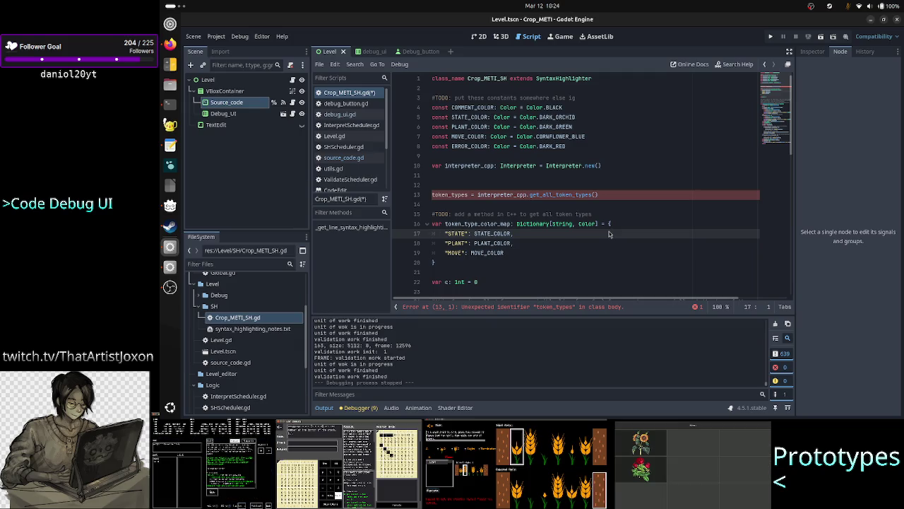
key("Up")
key("Up")
key("Up")
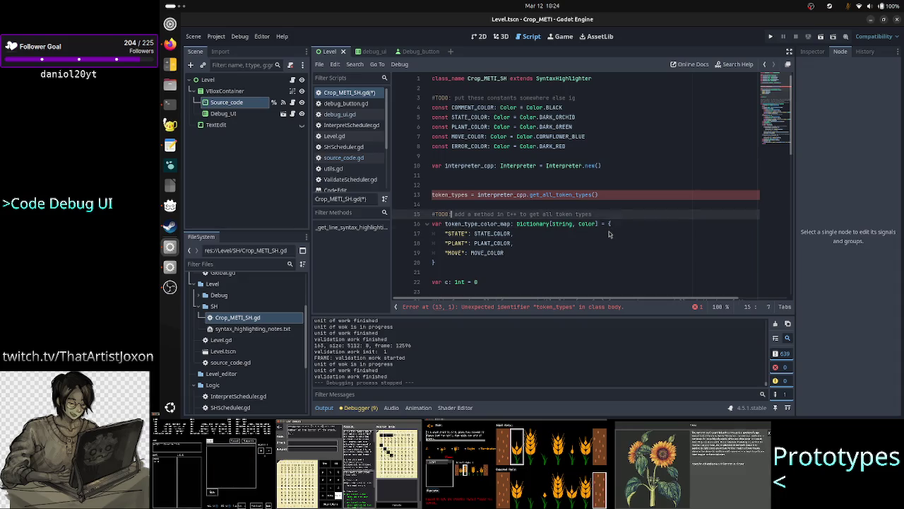
type(": Array")
key("Home")
type("var")
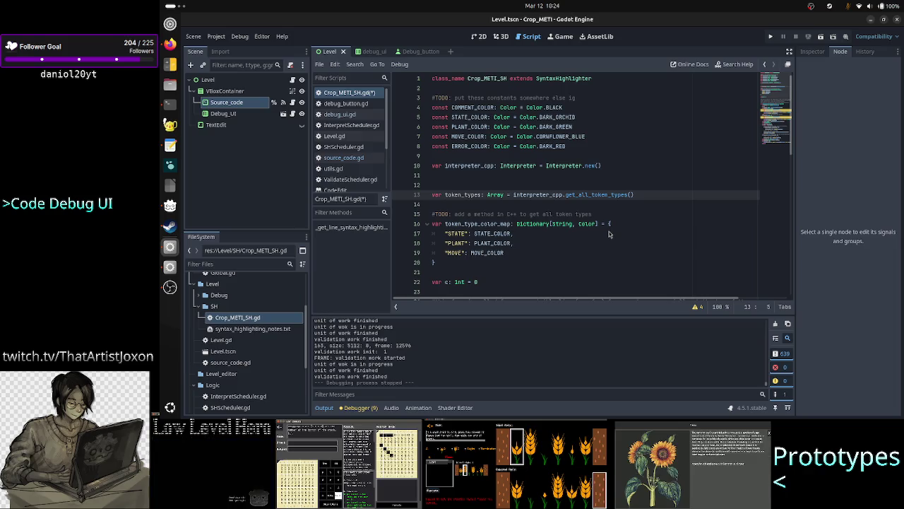
key("Down")
key("Down")
key("Down")
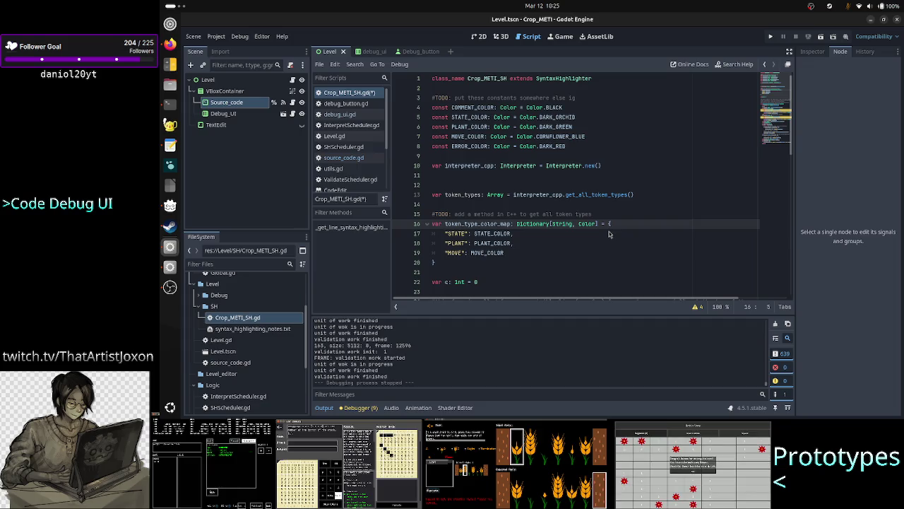
Step: Insert line 14 reading token_types["STATE"] = STATE_COLOR below the declaration
key("Up")
key("Up")
key("Return")
key("Up")
type("token")
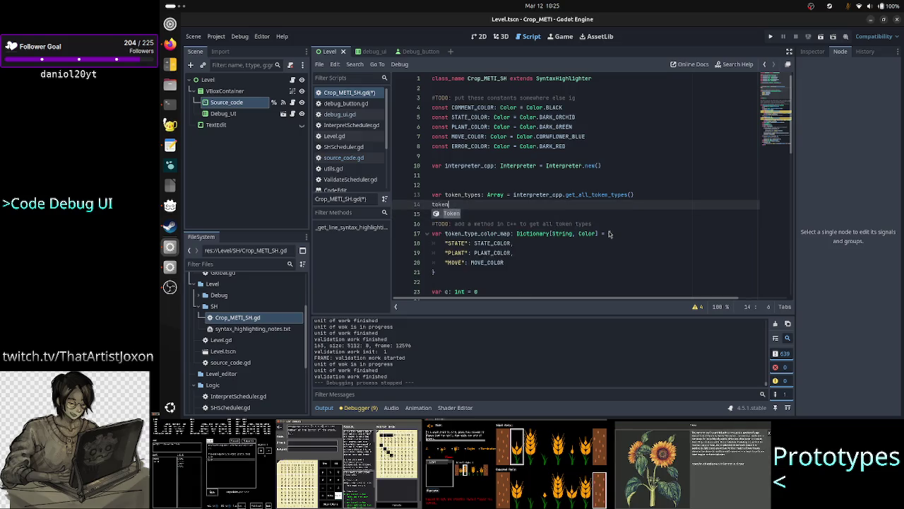
type("_types[")
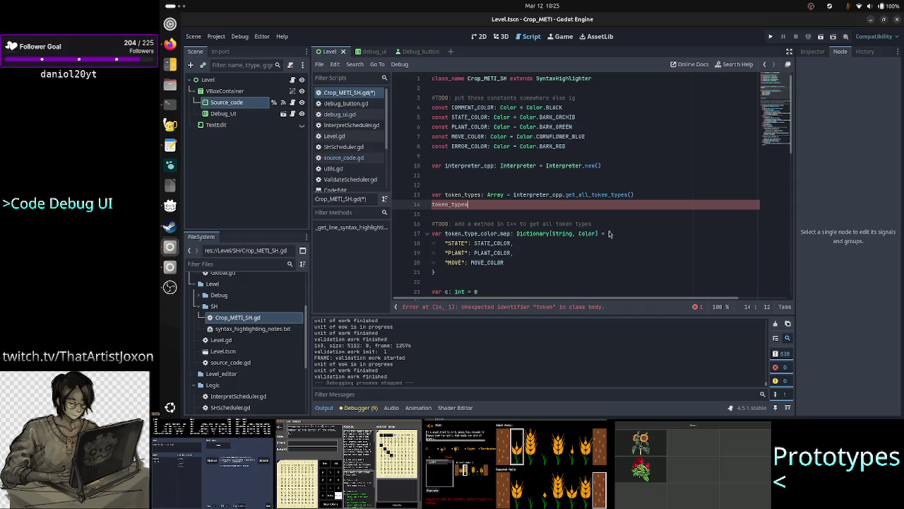
type("\"")
type("STATE")
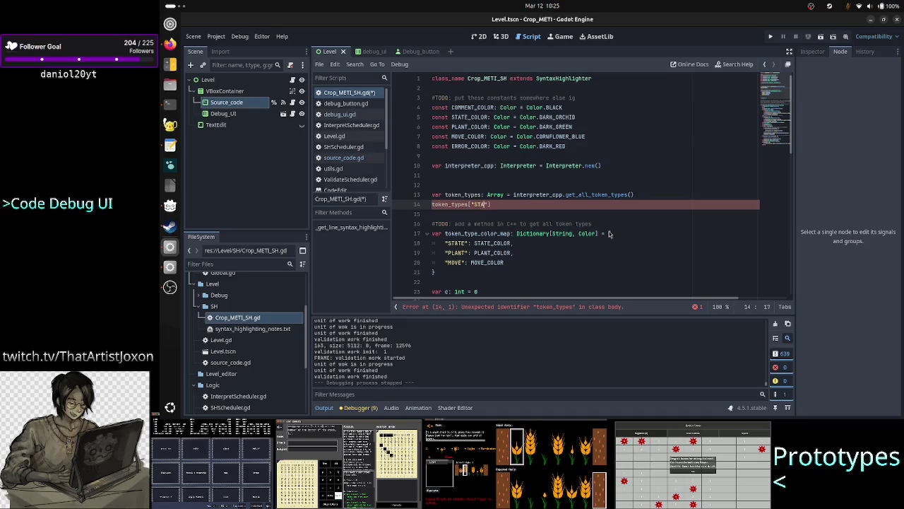
key("End")
key("Return")
key("Left")
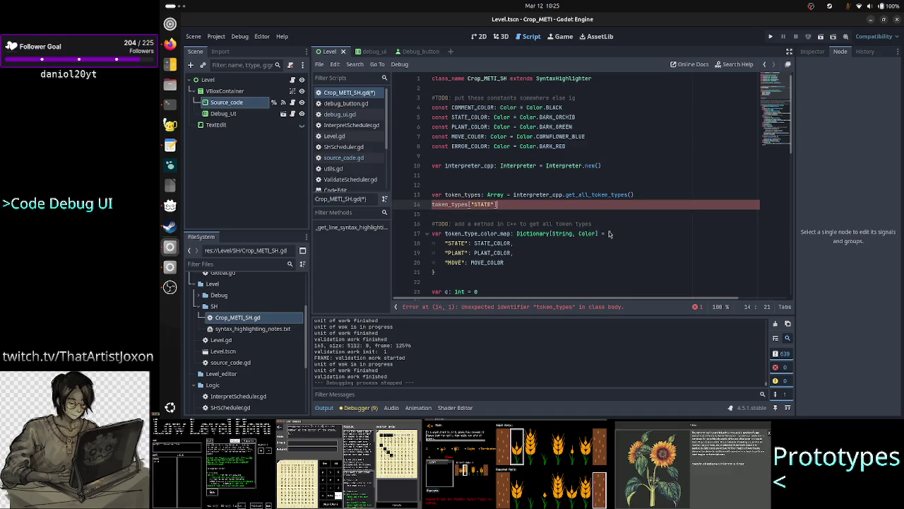
type(" = STATE")
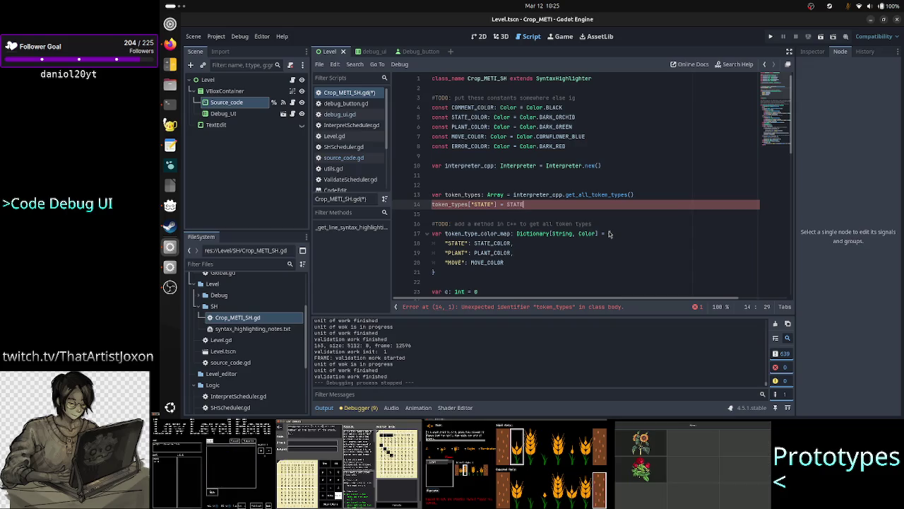
type("_COLOR")
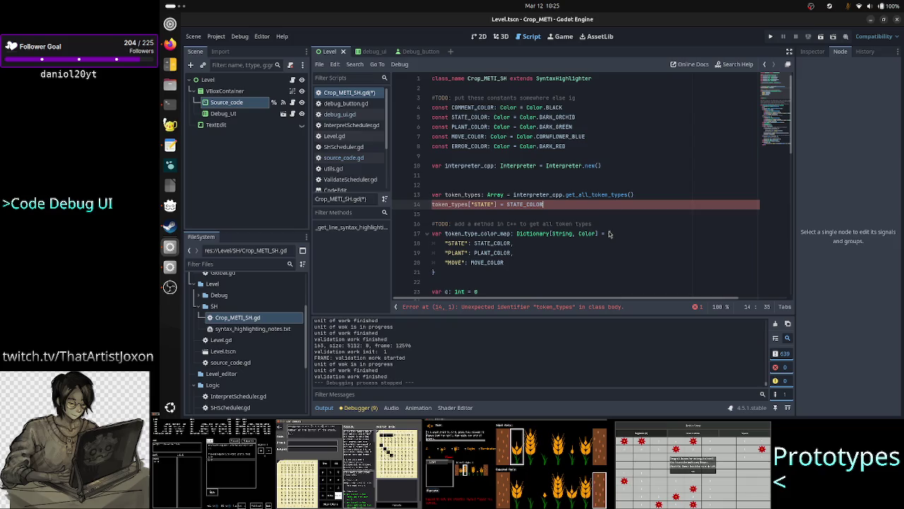
key("Home")
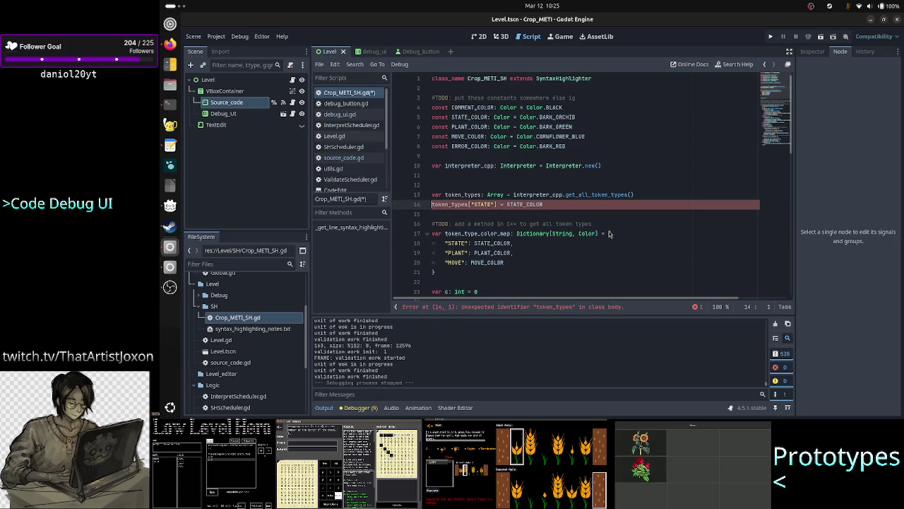
key("End")
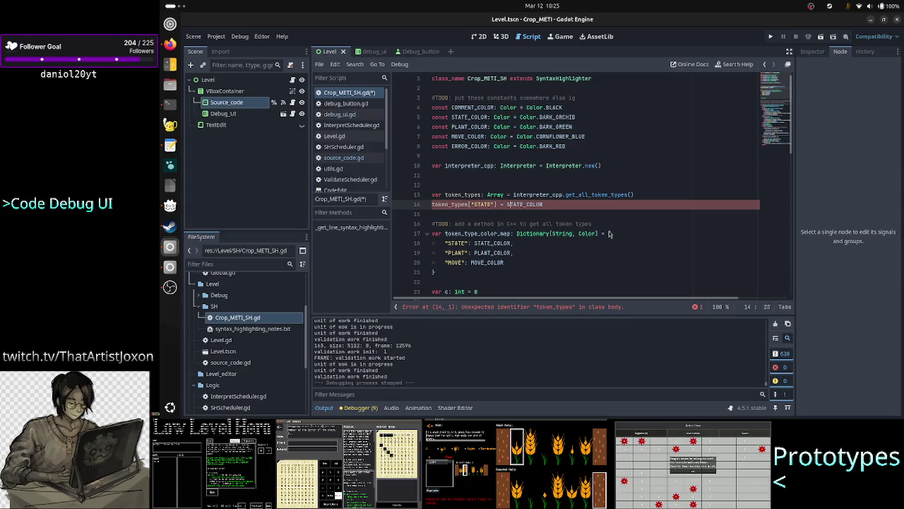
Step: Erase the token_types["STATE"] = STATE_COLOR assignment so line 14 is empty
key("Left")
key("Left")
key("Left")
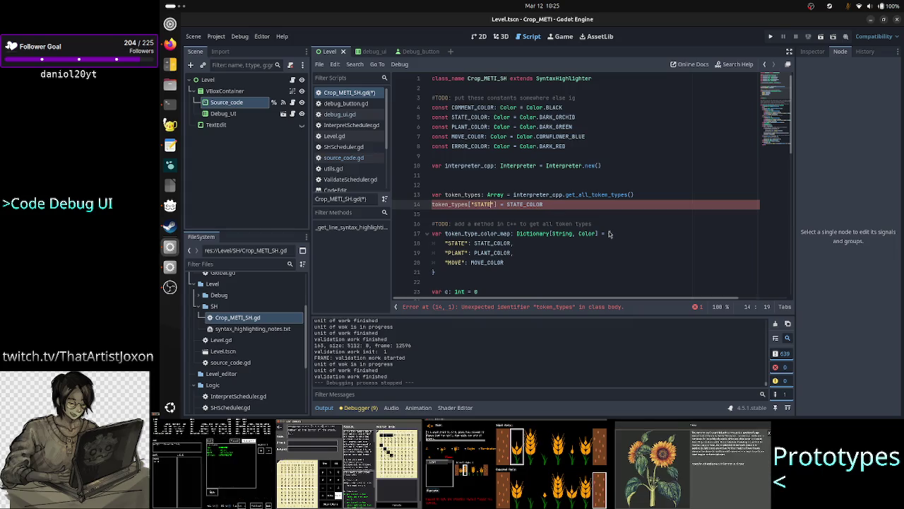
key("shift+Left")
key("shift+Left")
key("shift+Left")
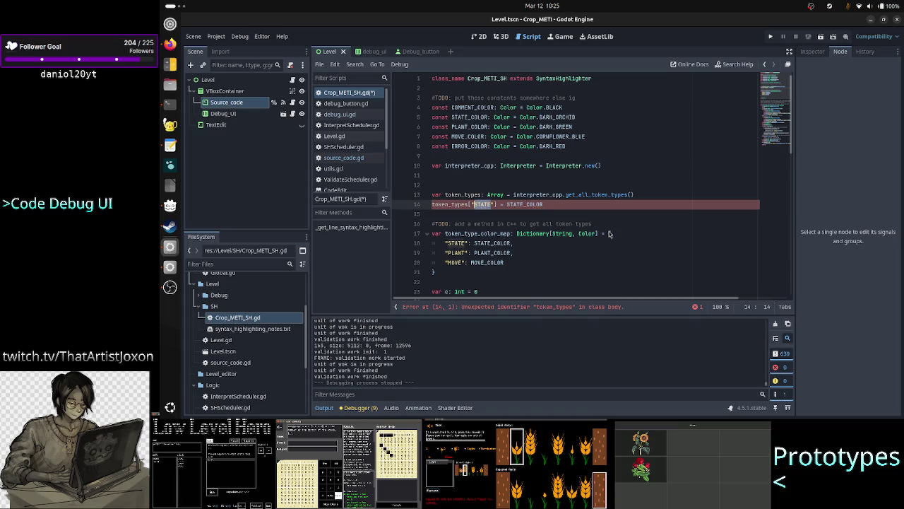
key("Down")
key("Down")
key("Down")
key("Down")
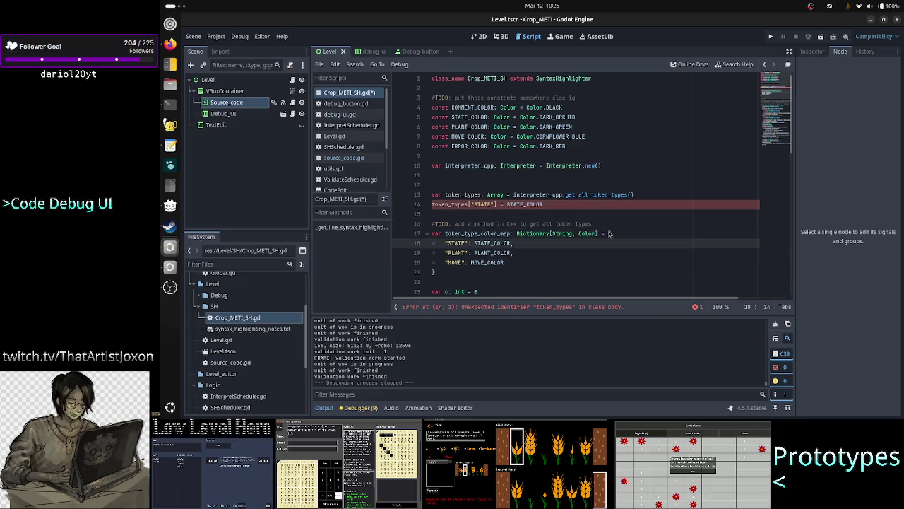
key("Up")
key("Up")
key("Up")
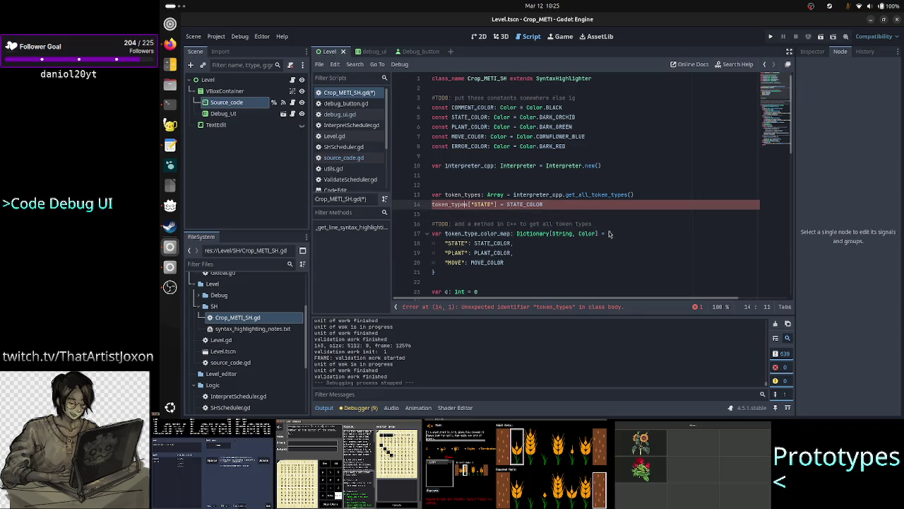
key("Right")
key("Right")
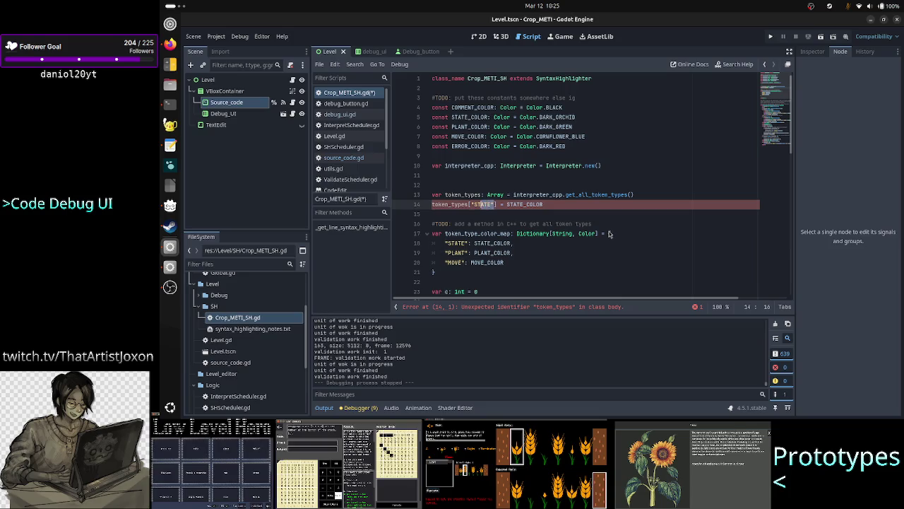
key("Right")
key("Right")
key("Right")
key("shift+Right")
key("shift+Right")
key("shift+Right")
key("Left")
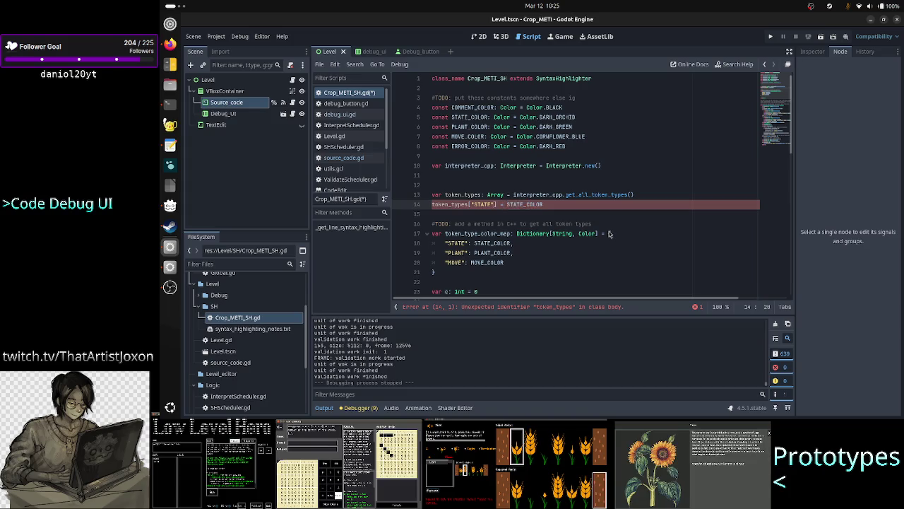
key("Right")
key("Right")
key("Right")
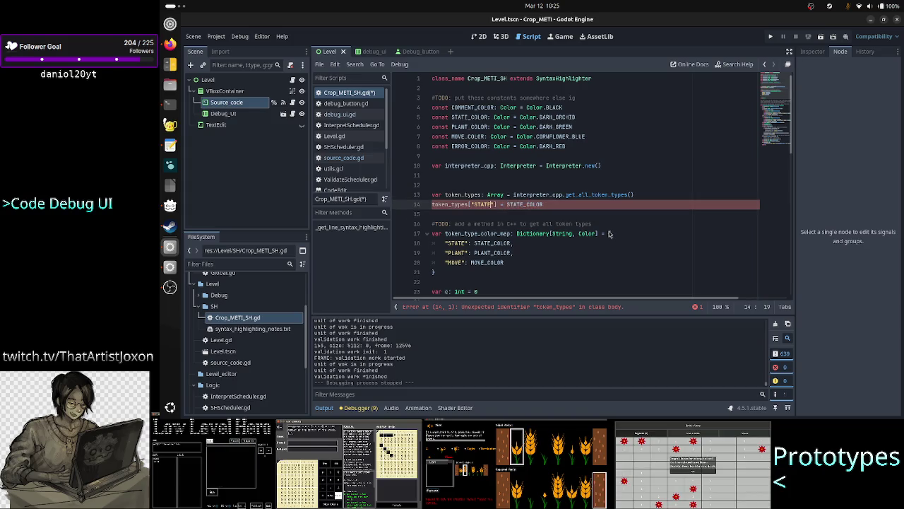
key("BackSpace")
key("BackSpace")
key("BackSpace")
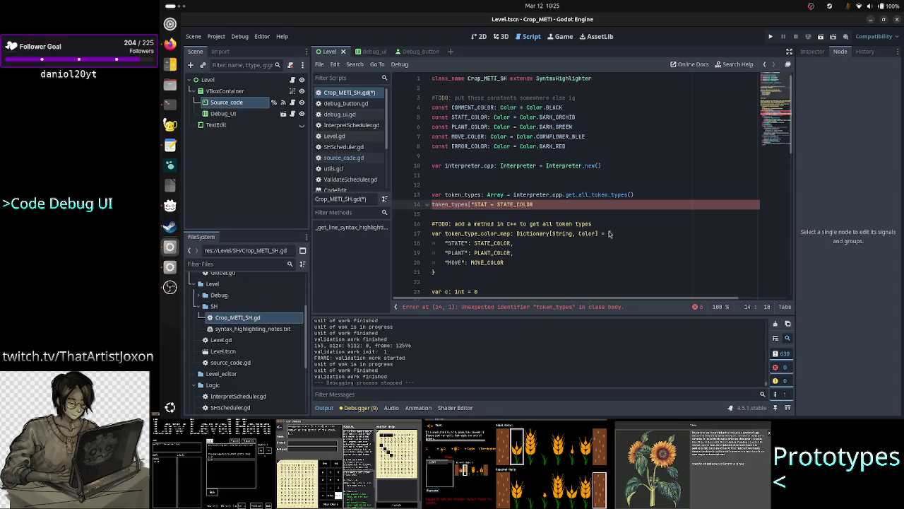
key("Right")
key("Right")
key("Right")
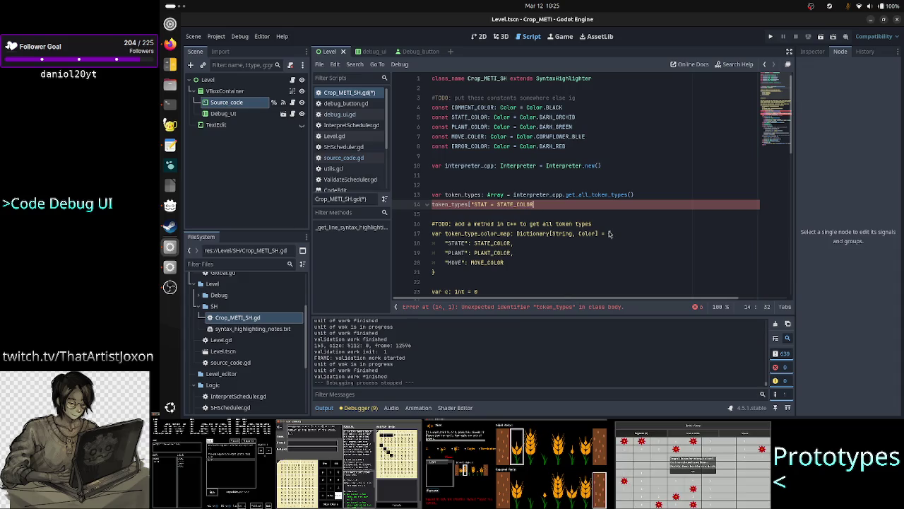
key("BackSpace")
key("BackSpace")
key("BackSpace")
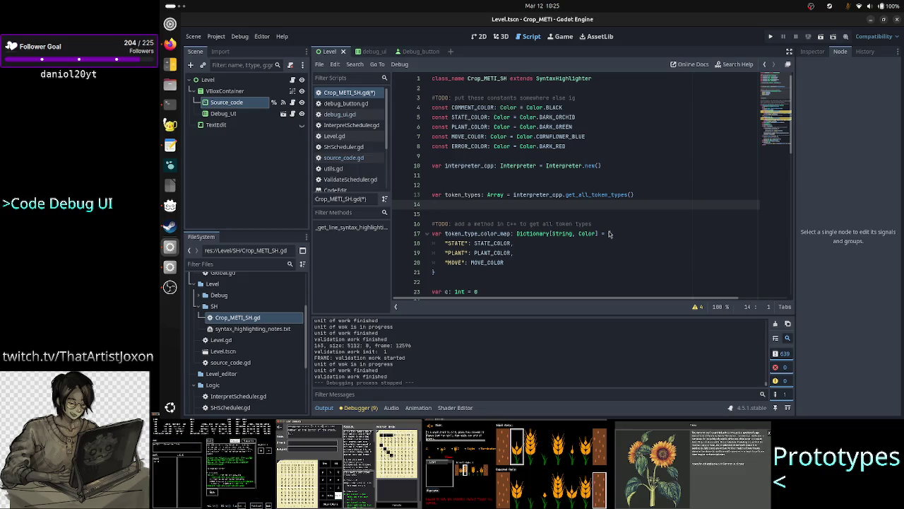
Step: Review the get_all_token_types call and the dictionary's STATE: STATE_COLOR entry
left_click(594, 195)
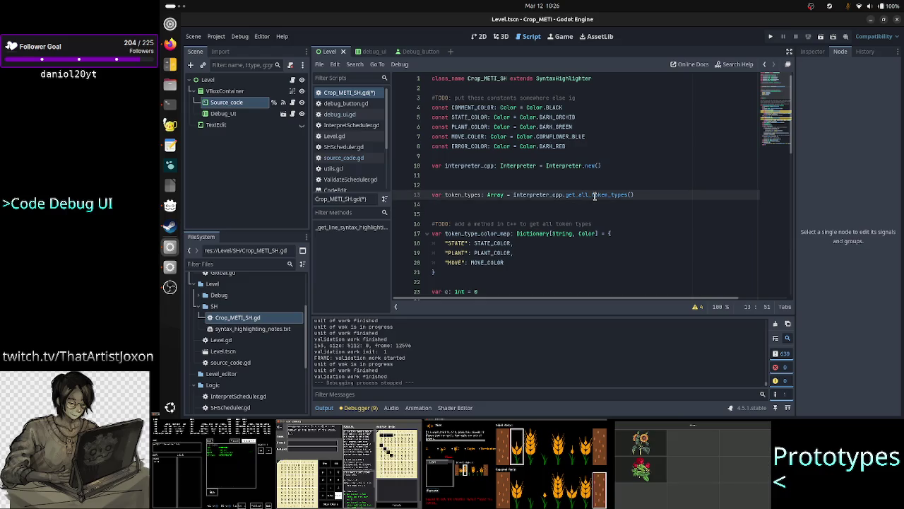
double_click(594, 195)
mouse_move(538, 235)
double_click(455, 243)
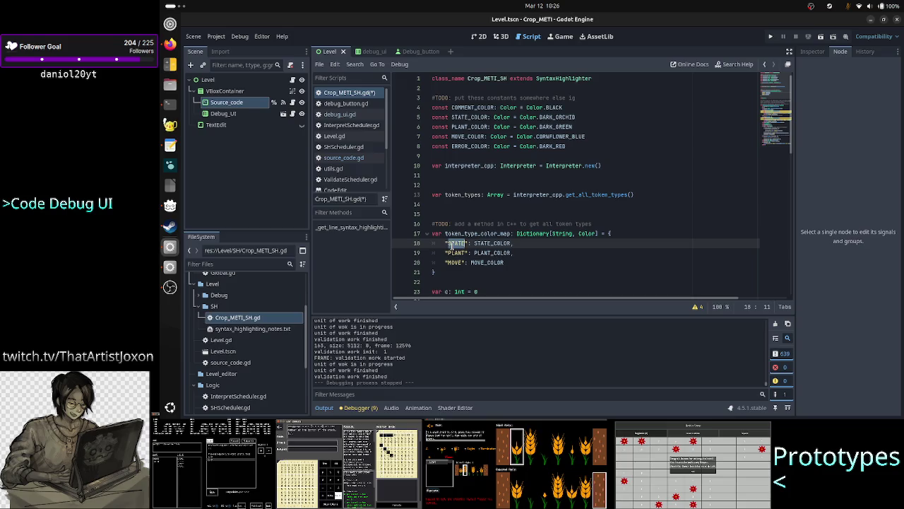
double_click(492, 243)
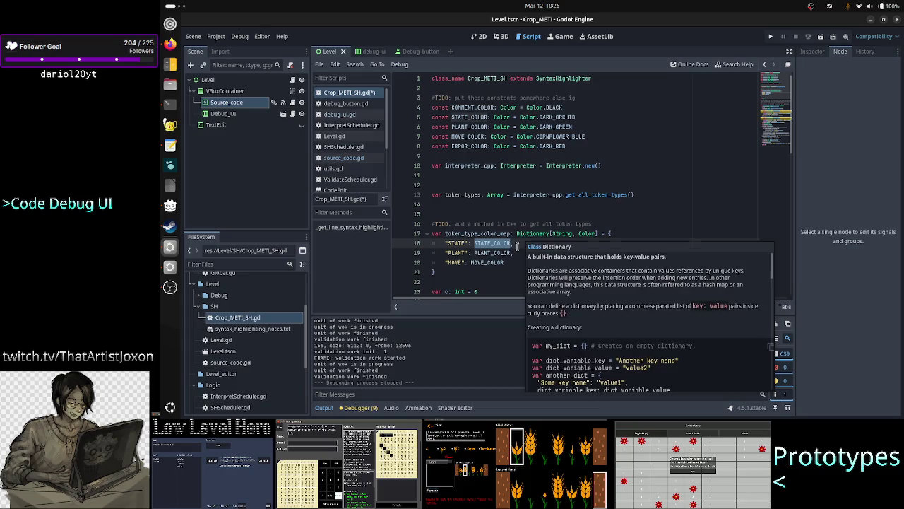
left_click(505, 202)
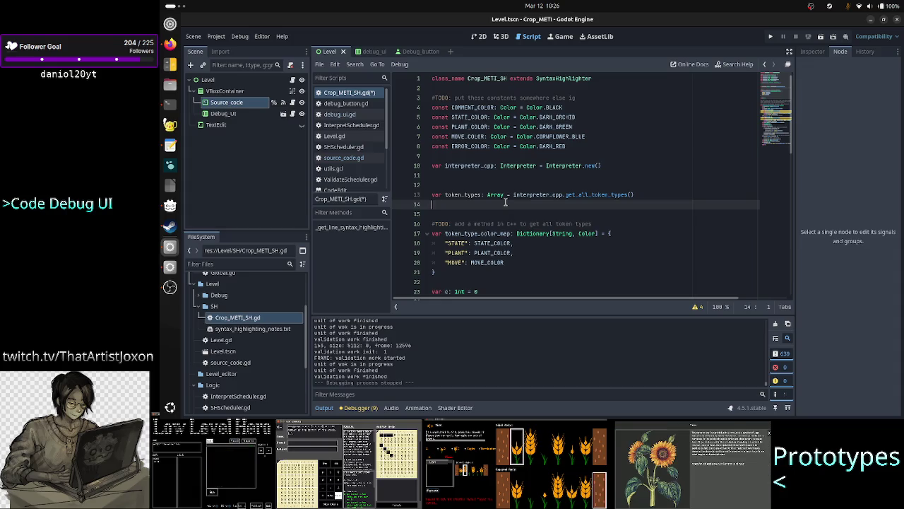
mouse_move(446, 273)
left_mouse_down()
mouse_move(427, 257)
mouse_move(428, 235)
left_mouse_up()
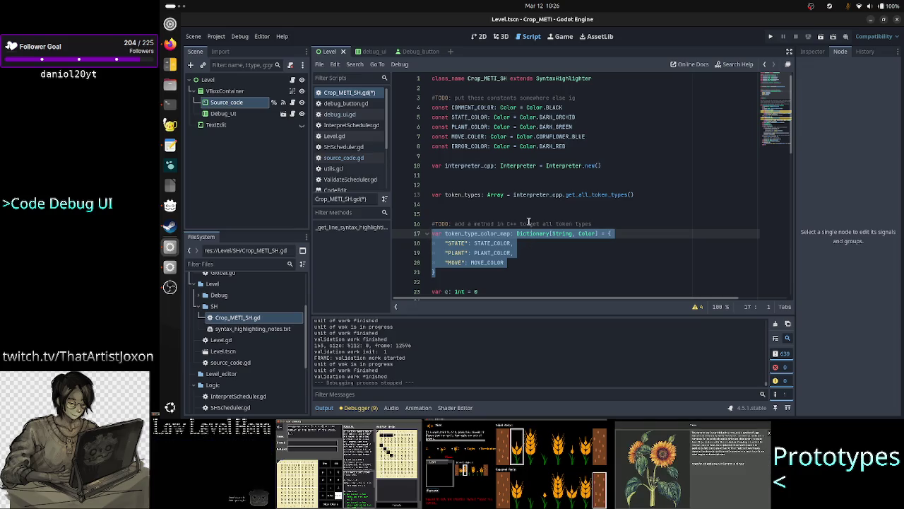
left_click(469, 205)
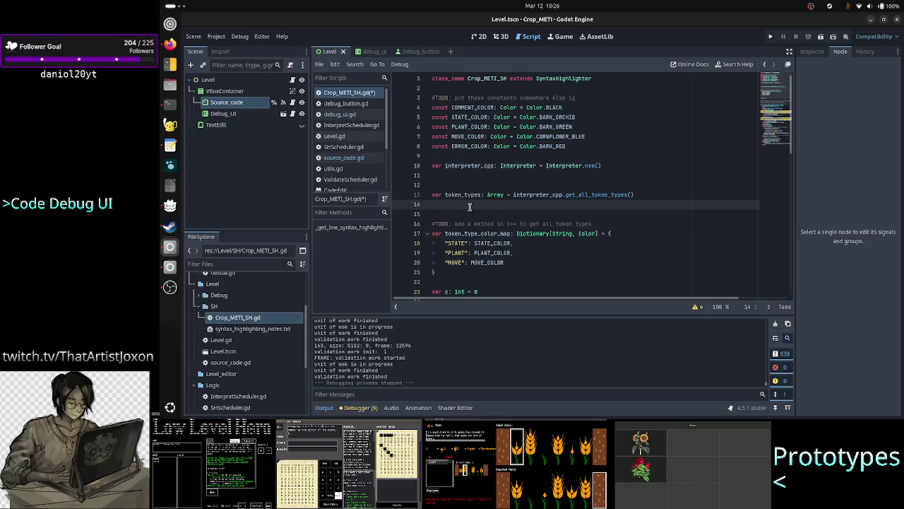
type("JSON")
key("Escape")
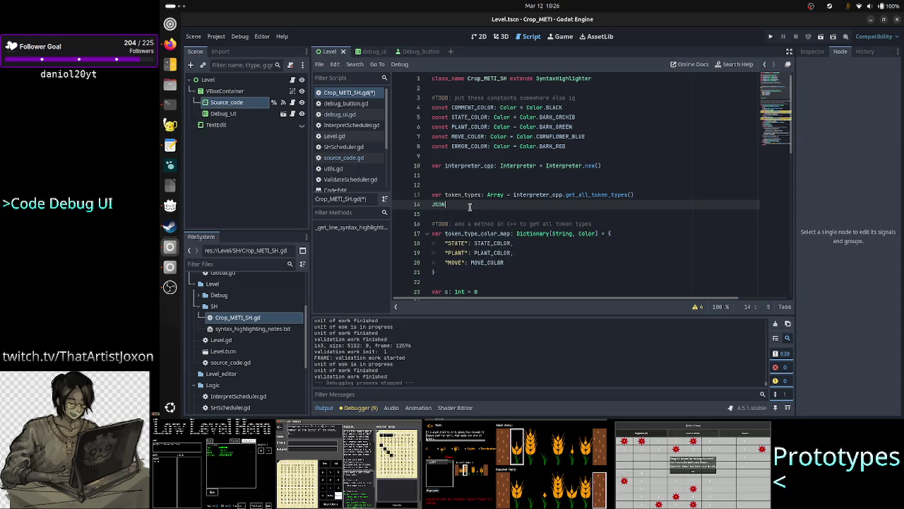
mouse_move(445, 243)
left_mouse_down()
mouse_move(512, 243)
mouse_move(501, 262)
mouse_move(470, 255)
mouse_move(460, 264)
left_mouse_up()
left_click(459, 263)
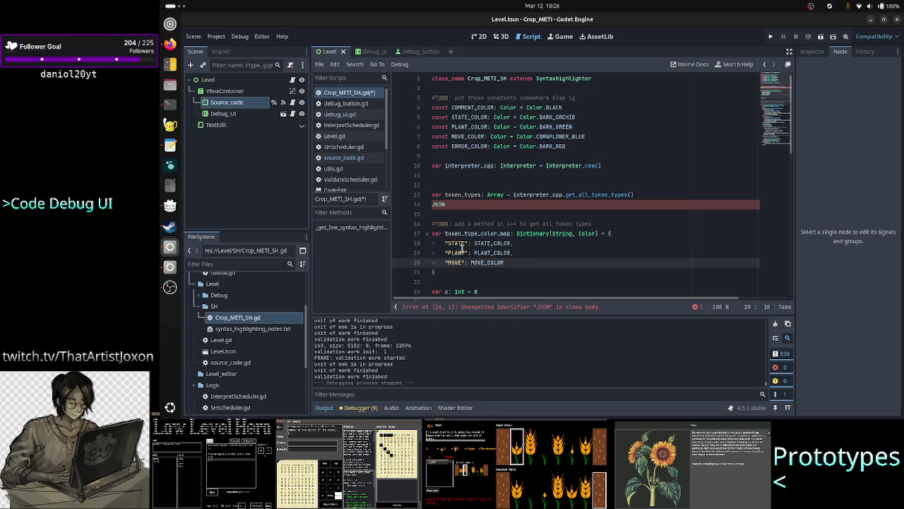
left_click(478, 205)
key("BackSpace")
key("BackSpace")
key("BackSpace")
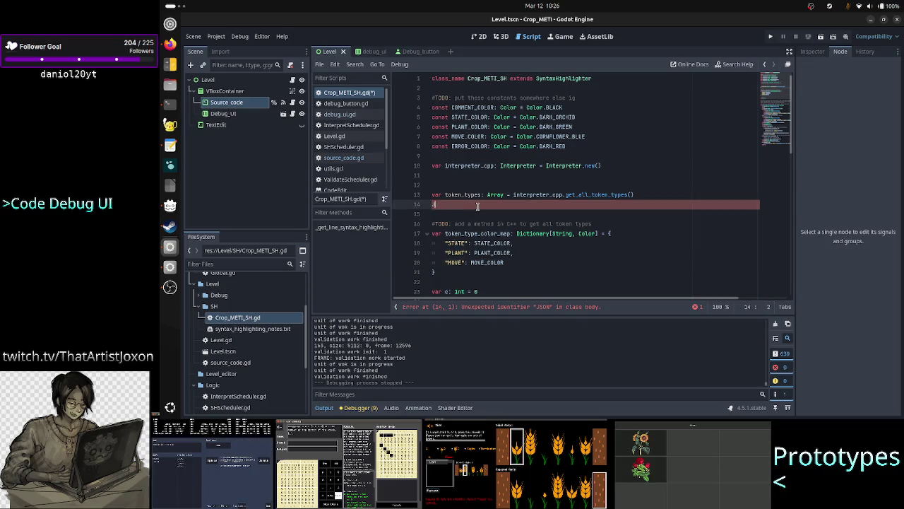
left_click_drag(512, 262, 422, 236)
left_click(452, 269)
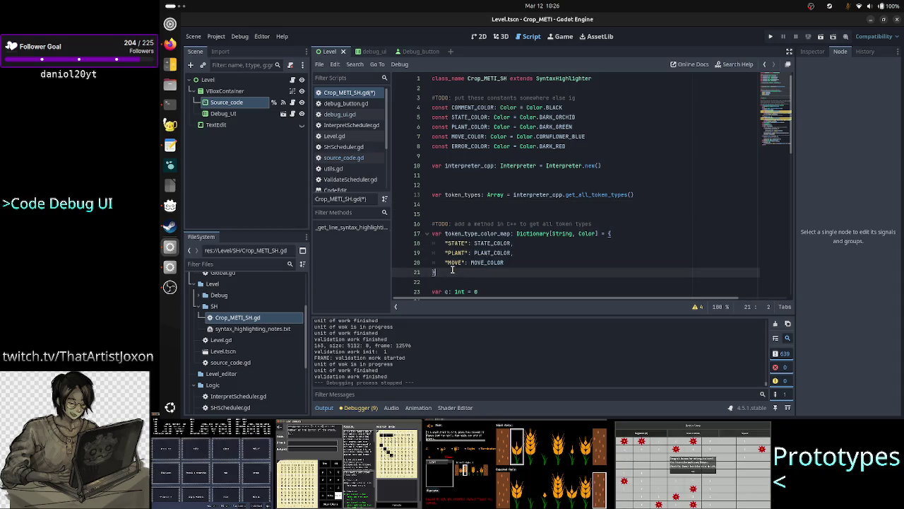
mouse_move(452, 269)
left_mouse_down()
mouse_move(431, 225)
mouse_move(431, 234)
left_mouse_up()
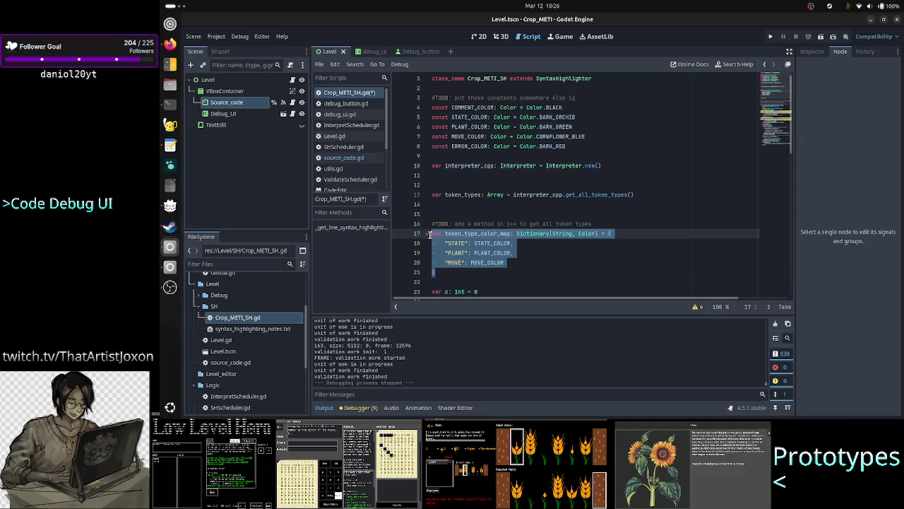
left_click(456, 203)
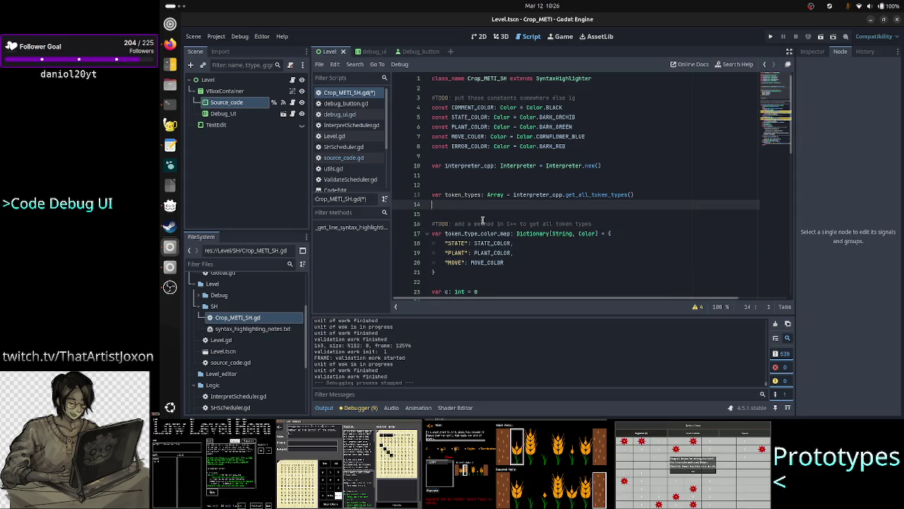
key("Down")
key("Down")
key("Down")
key("End")
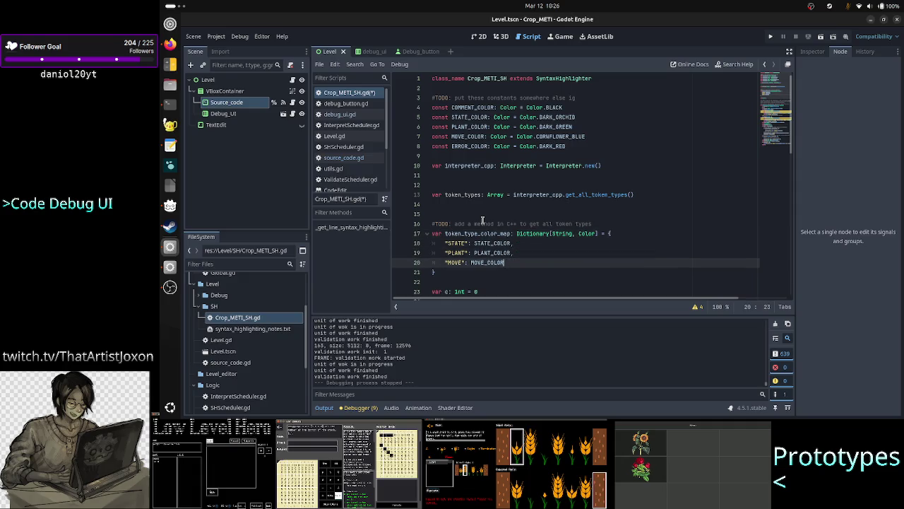
key("Up")
key("Up")
key("Up")
key("Down")
key("Down")
key("Down")
key("End")
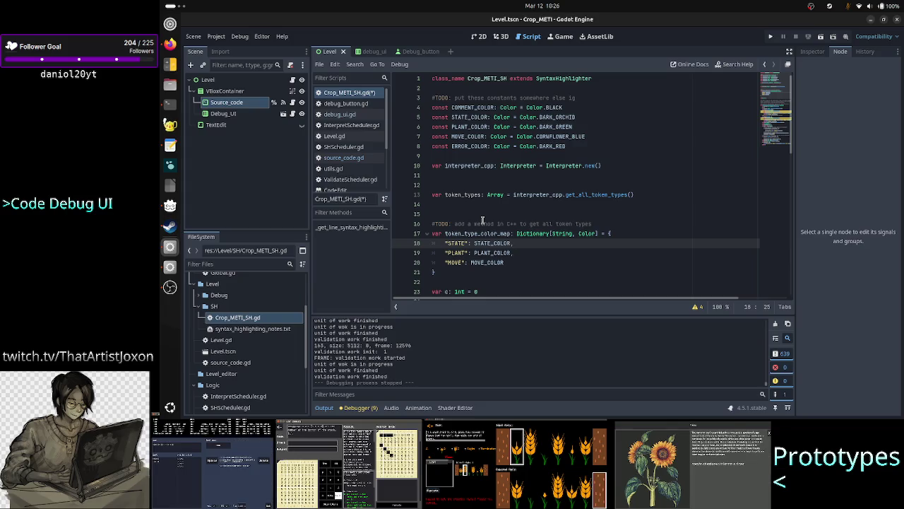
key("Left")
key("shift+Left")
key("shift+Left")
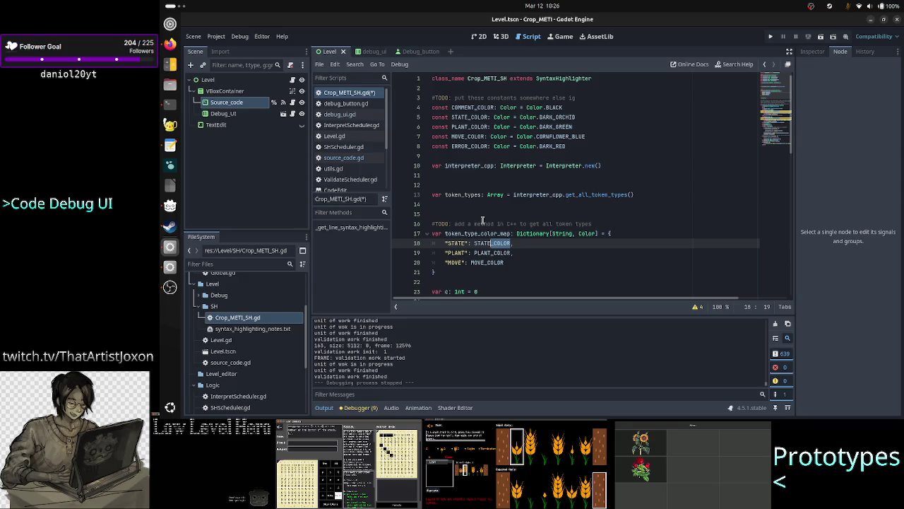
key("Up")
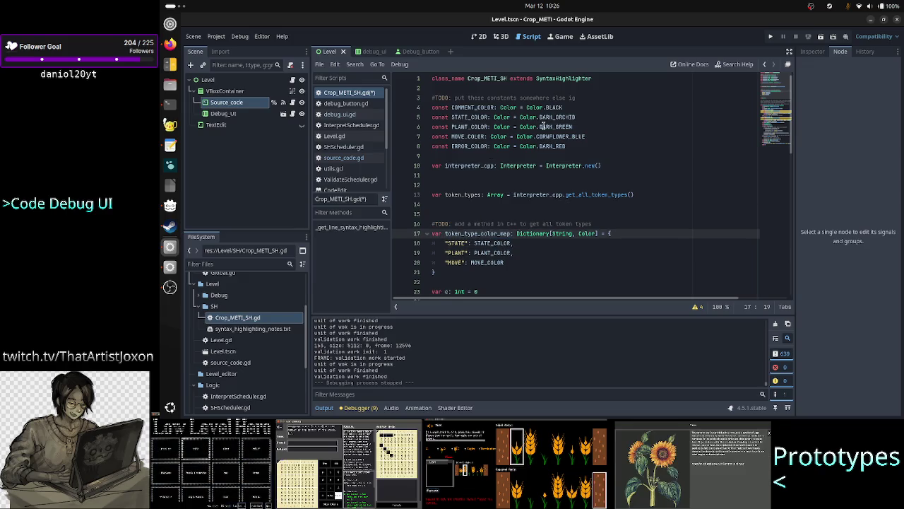
left_click(566, 106)
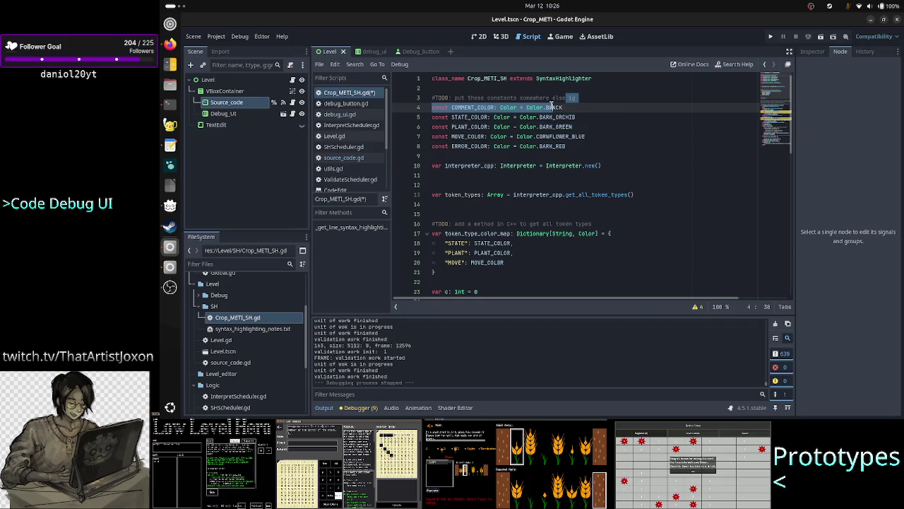
mouse_move(575, 118)
left_mouse_down()
mouse_move(539, 118)
mouse_move(579, 126)
mouse_move(539, 127)
left_mouse_up()
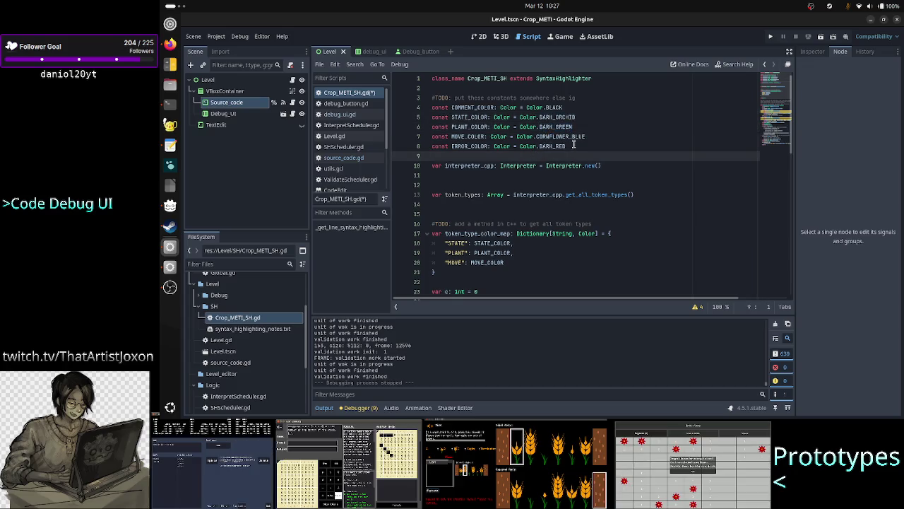
left_click_drag(567, 146, 539, 146)
left_click_drag(514, 243, 474, 243)
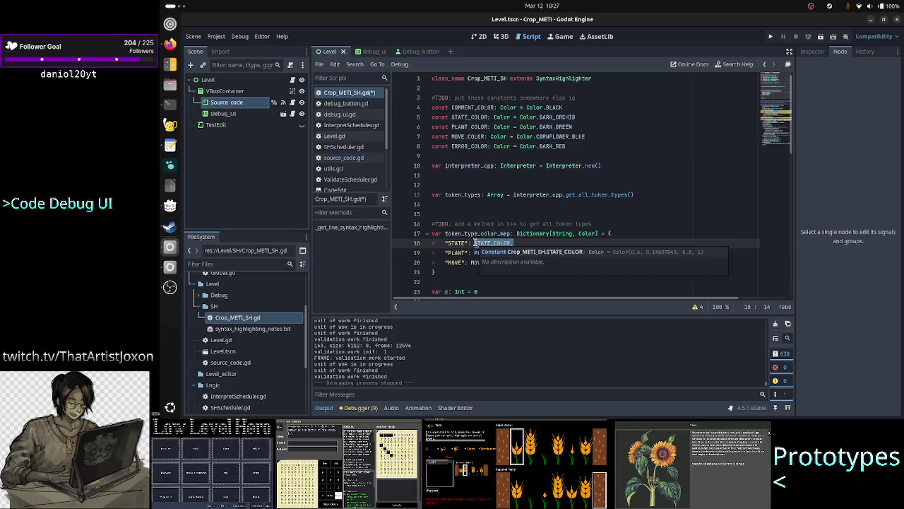
key("Up")
key("Up")
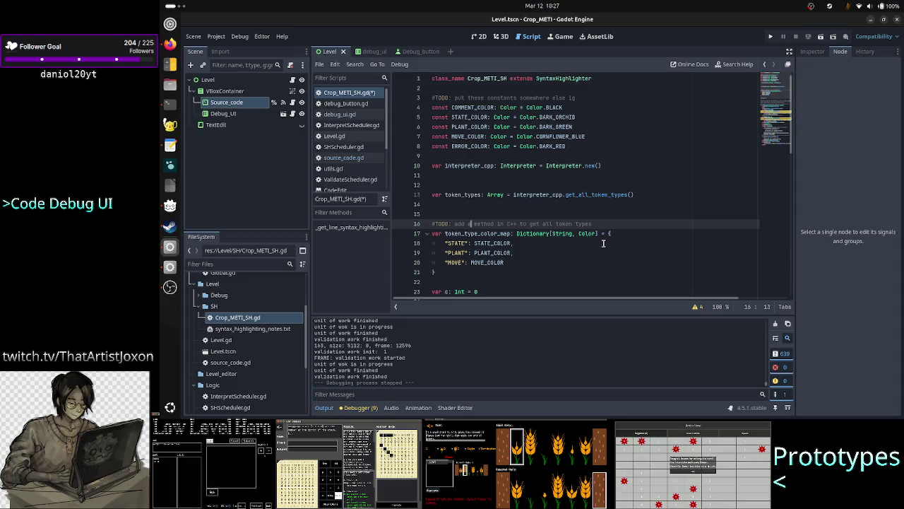
key("Up")
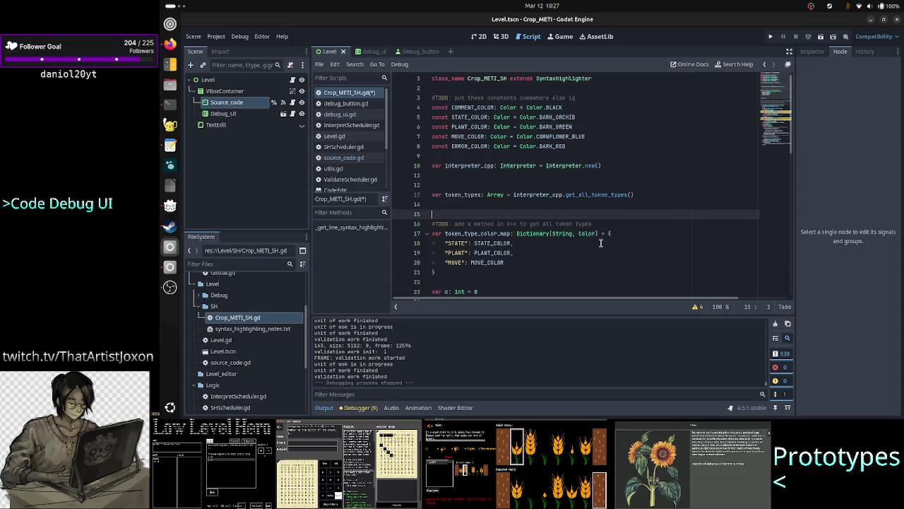
Step: Delete the token_types declaration, its TODO comment and the leftover blank line
key("Up")
key("Up")
key("Up")
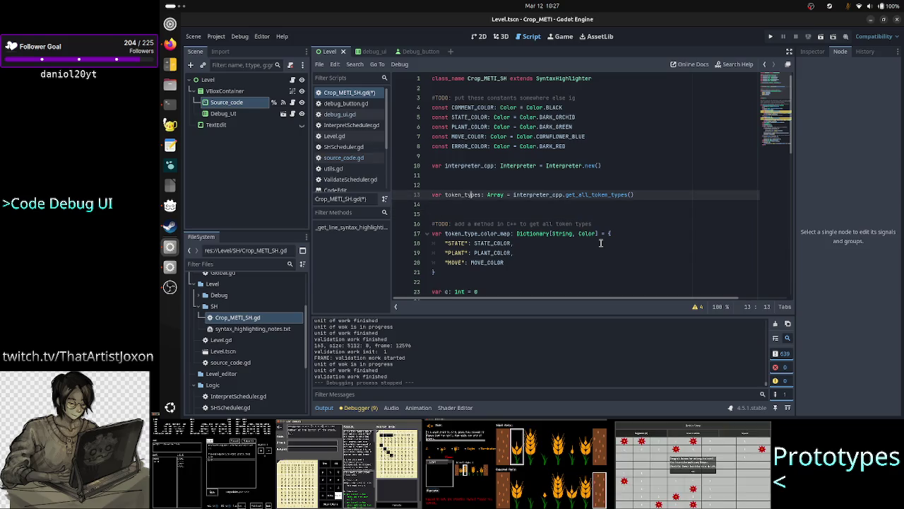
key("shift+Down")
key("shift+Down")
key("shift+Down")
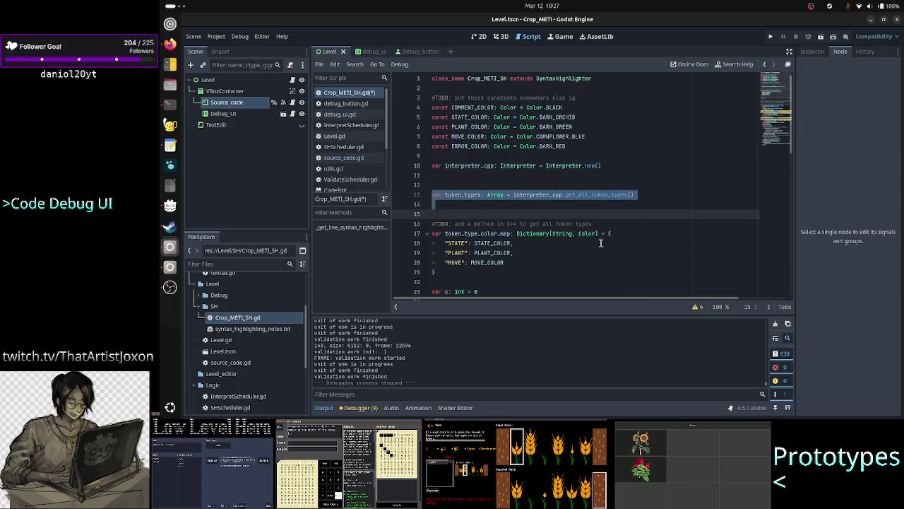
key("shift+Down")
key("shift+End")
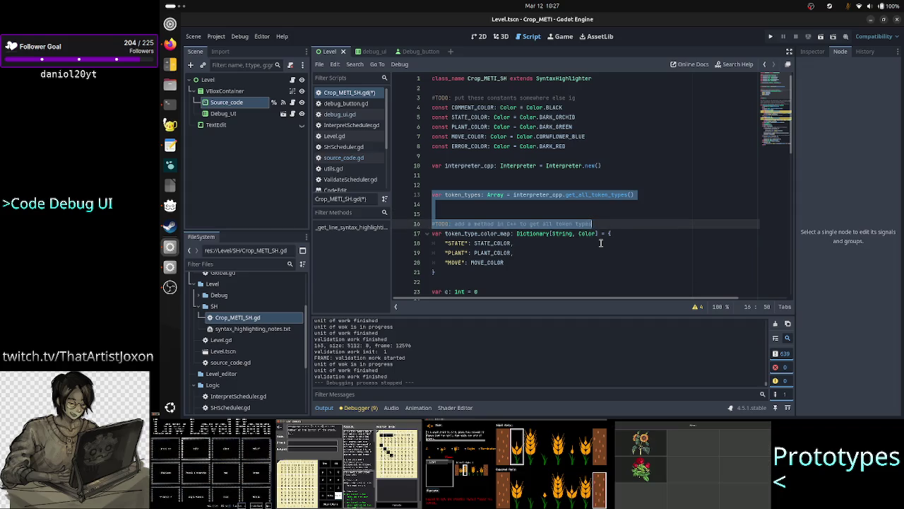
key("BackSpace")
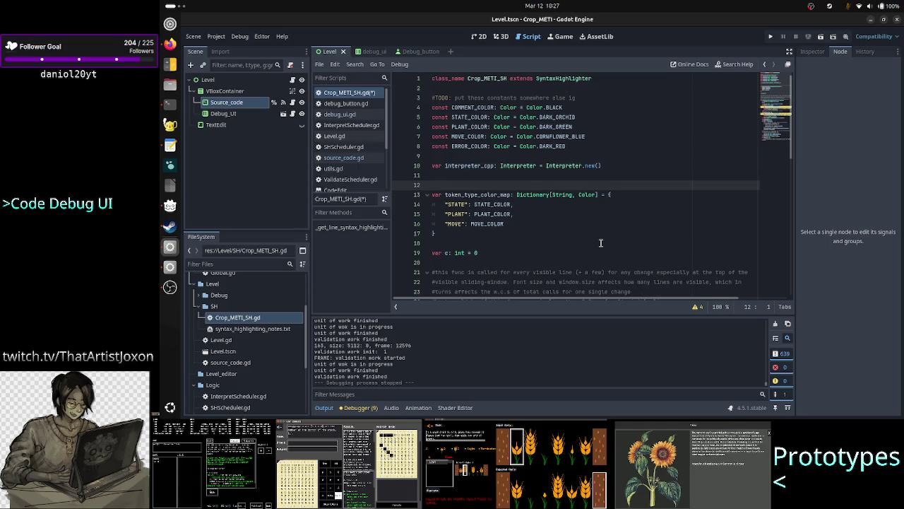
key("BackSpace")
key("Down")
key("Down")
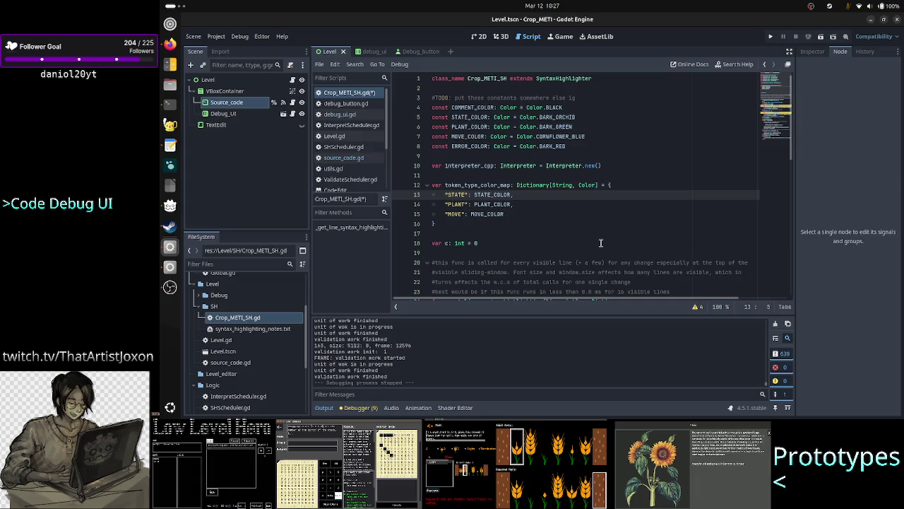
Step: Inspect the quoted "STATE" key at the top of token_type_color_map
key("shift+Down")
key("shift+Down")
key("shift+Up")
key("shift+Up")
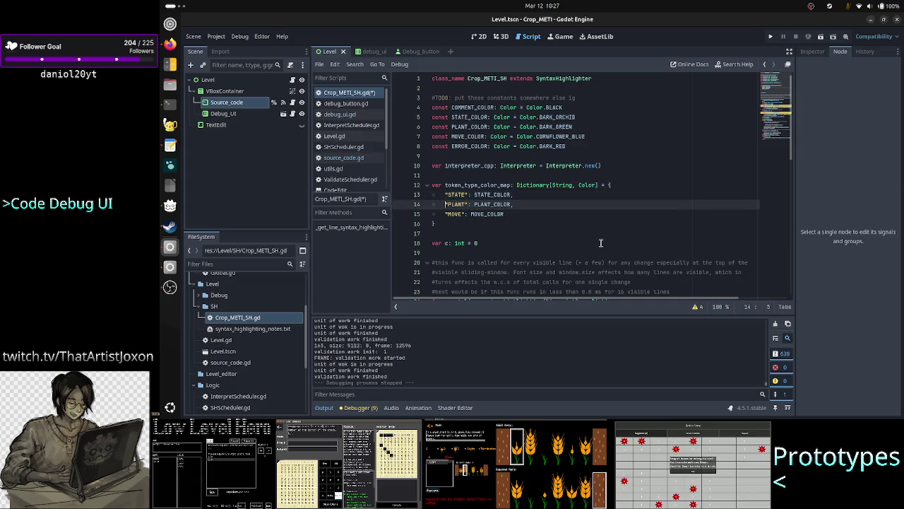
key("shift+Right")
key("shift+Right")
key("shift+Right")
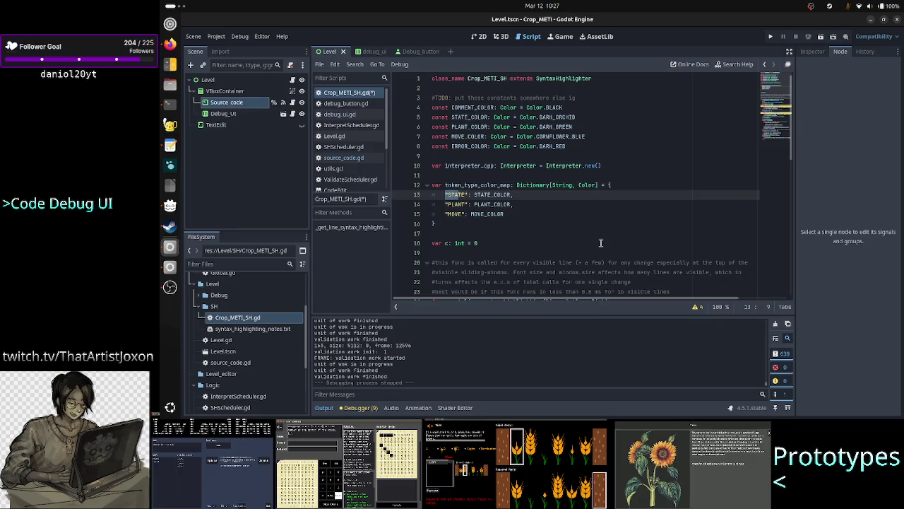
key("Up")
key("Up")
key("Down")
key("Down")
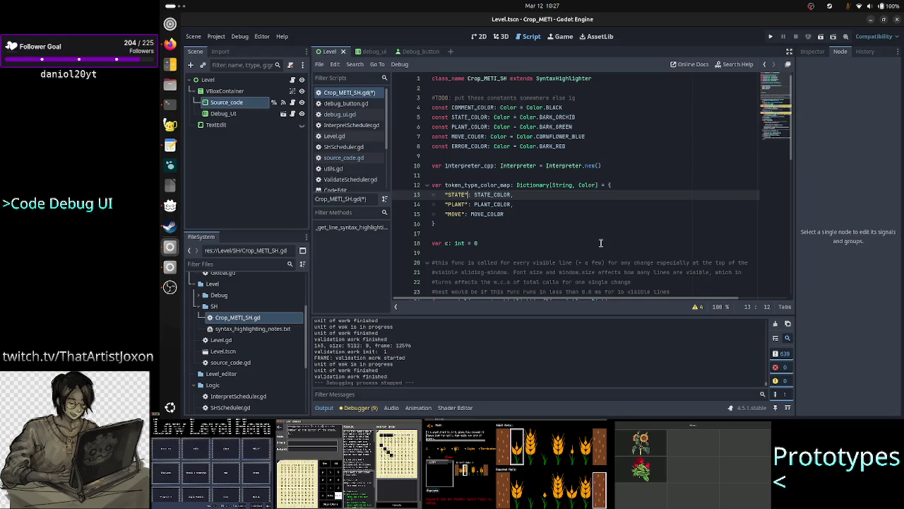
key("Left")
key("Left")
key("Left")
key("Left")
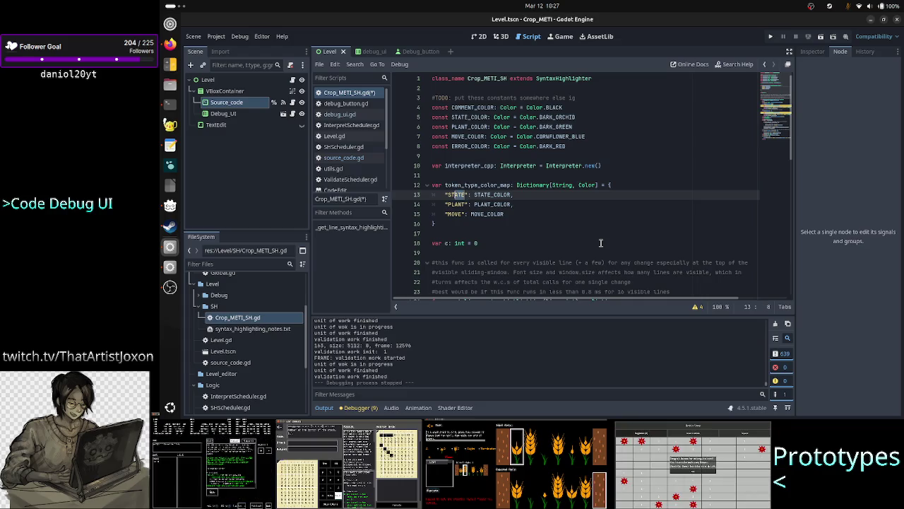
key("Left")
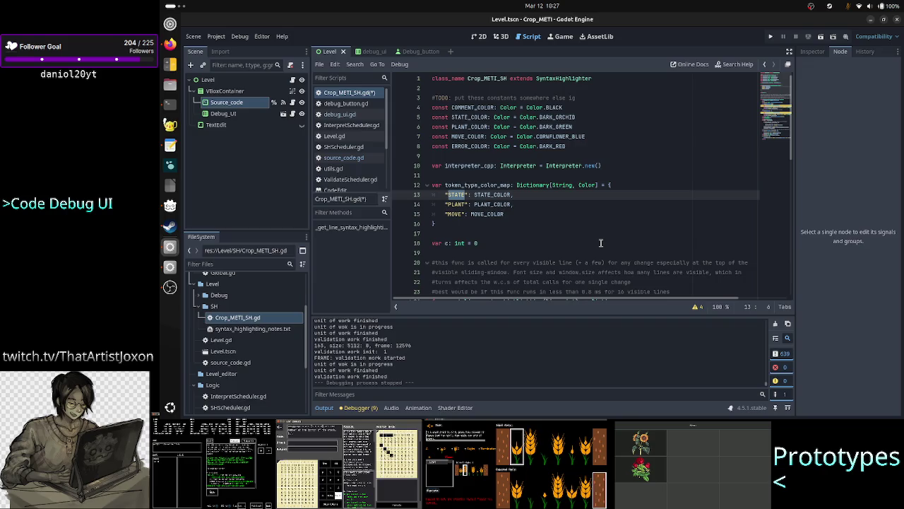
key("alt+Tab")
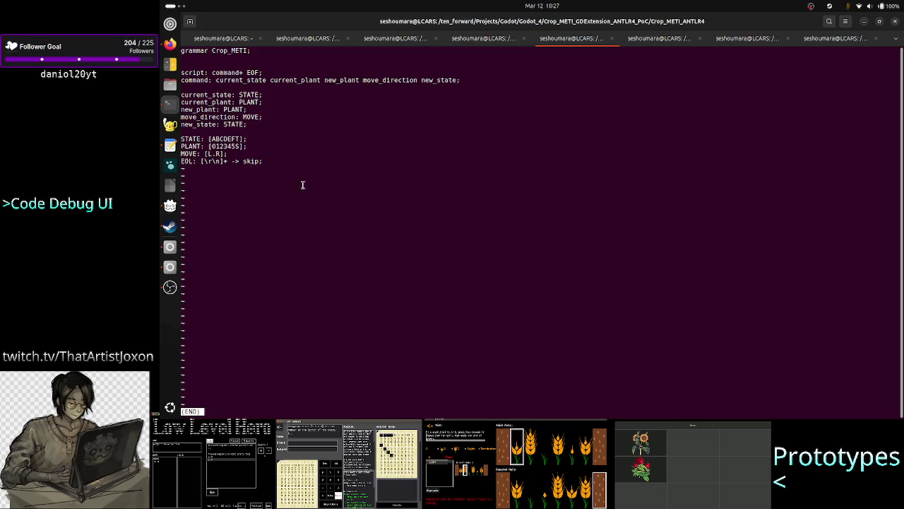
Step: Highlight the PLANT rule in the grammar and bring the Crop METI itch.io page forward
double_click(201, 146)
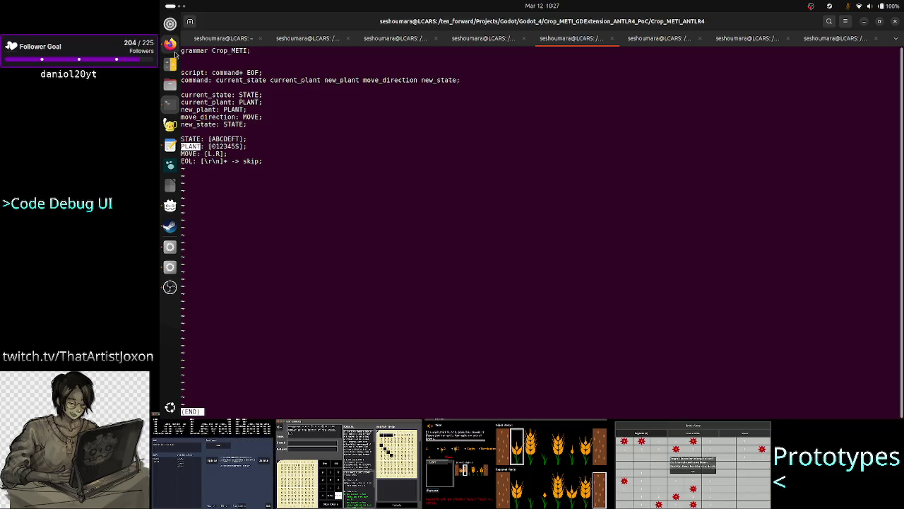
left_click(176, 53)
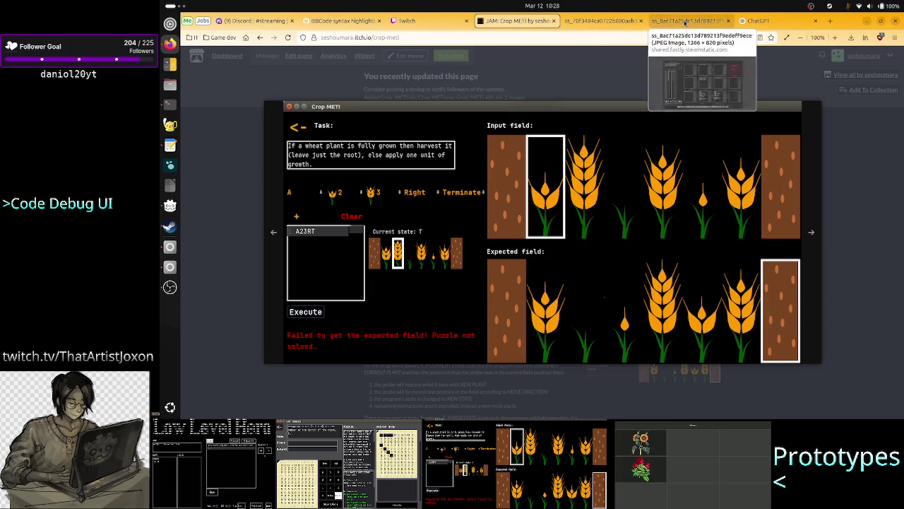
Step: View the TIS-100 screenshot tab, return to the Crop METI page, then the grammar terminal
left_click(683, 22)
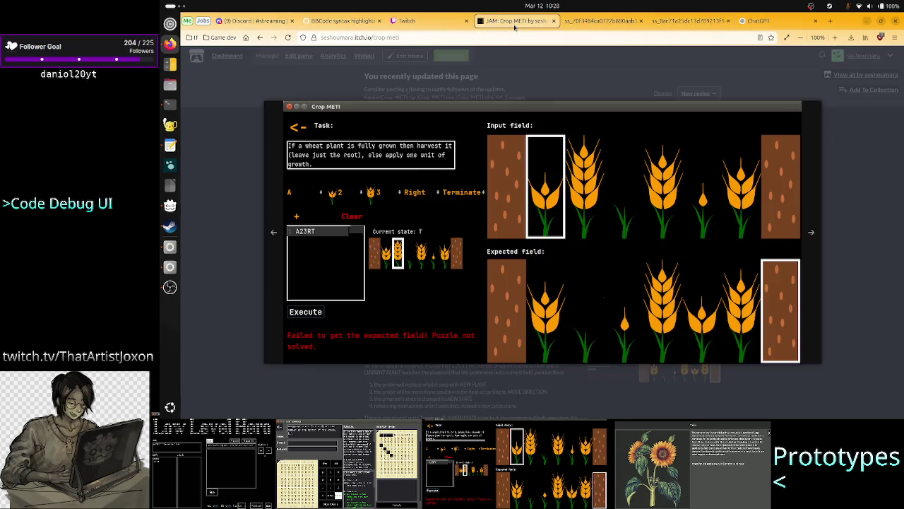
left_click(513, 21)
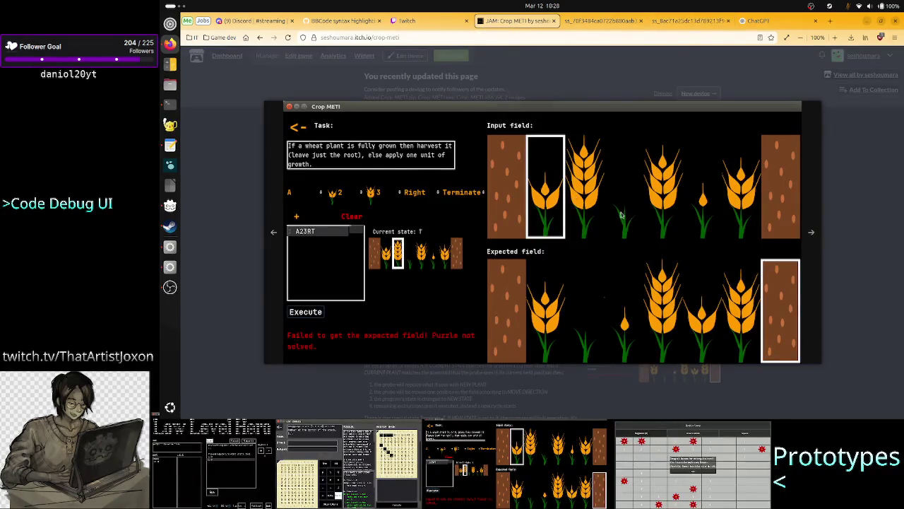
left_click(165, 103)
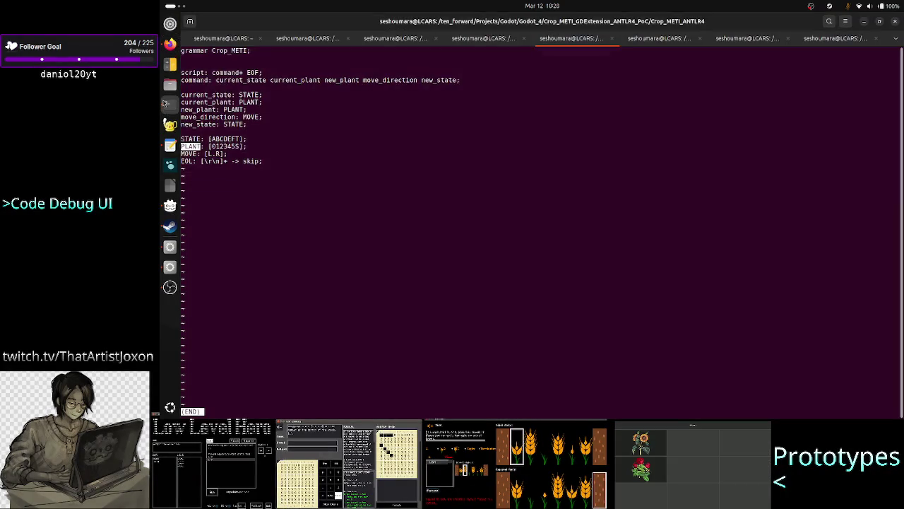
left_click(199, 146)
left_click_drag(201, 145, 180, 145)
mouse_move(246, 146)
left_mouse_down()
mouse_move(296, 141)
mouse_move(209, 146)
left_mouse_up()
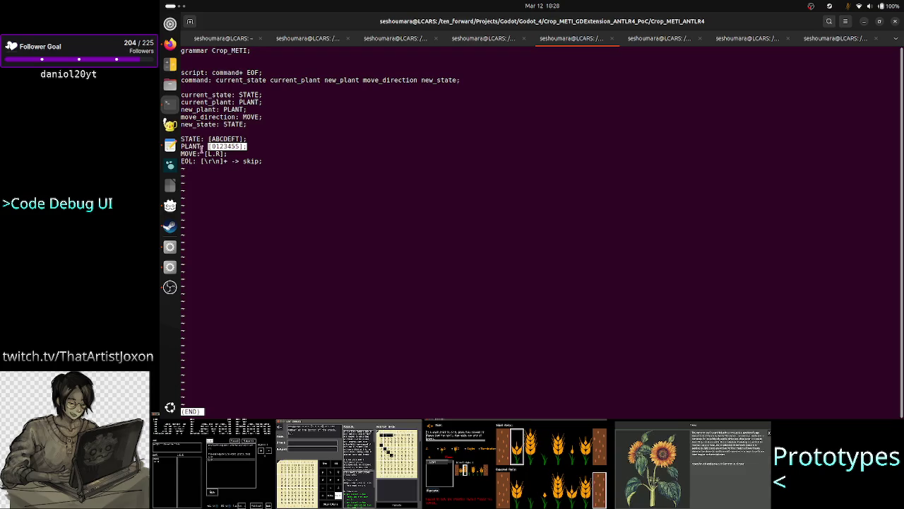
key("alt+Tab")
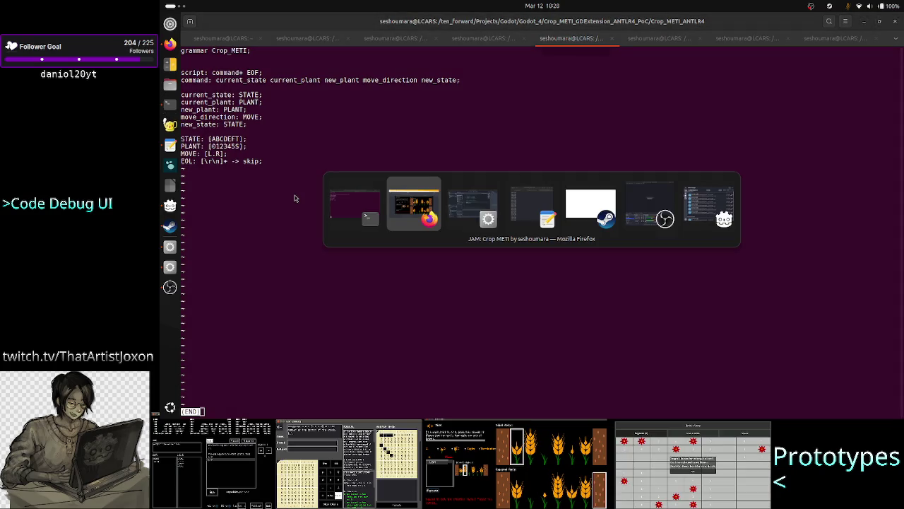
Step: Alt+Tab through Firefox back to the Godot Engine window showing Crop_METI_SH.gd
key("alt+Tab")
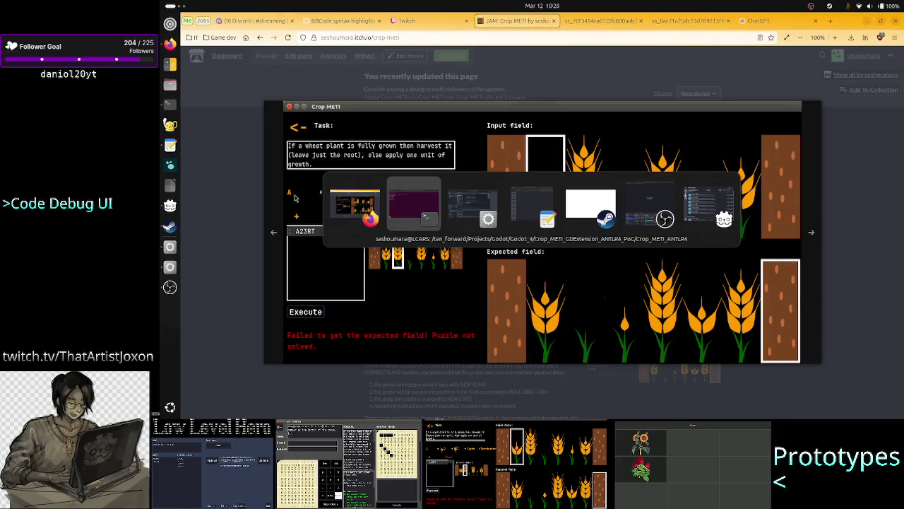
key("alt+Tab")
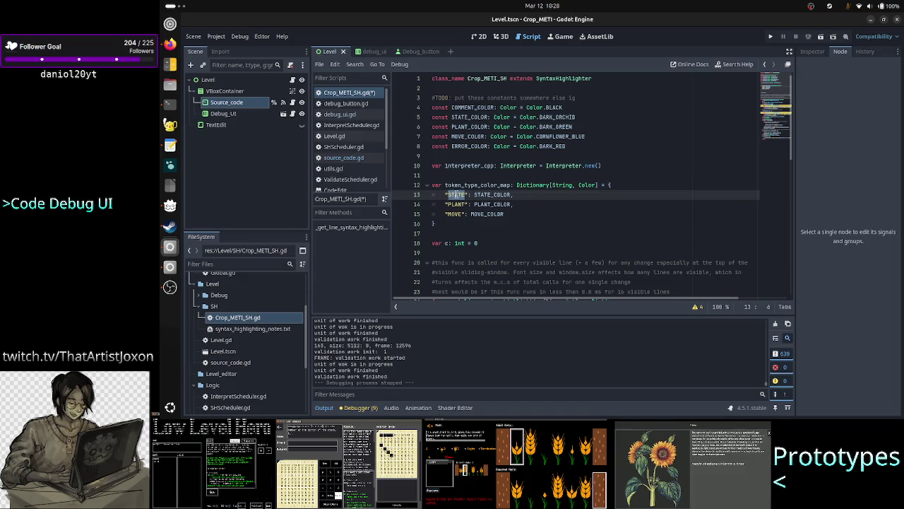
key("alt+Tab")
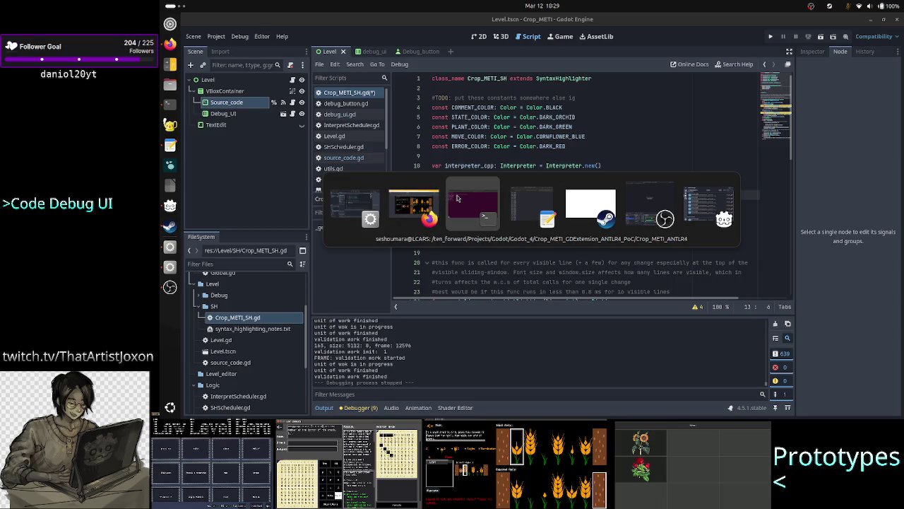
left_click(457, 199)
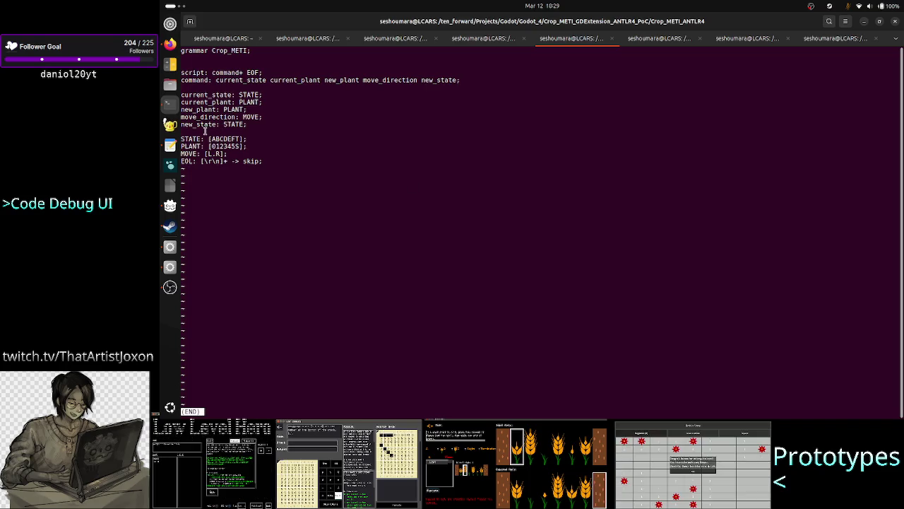
left_click_drag(206, 136, 219, 160)
left_click(219, 160)
key("alt+Tab")
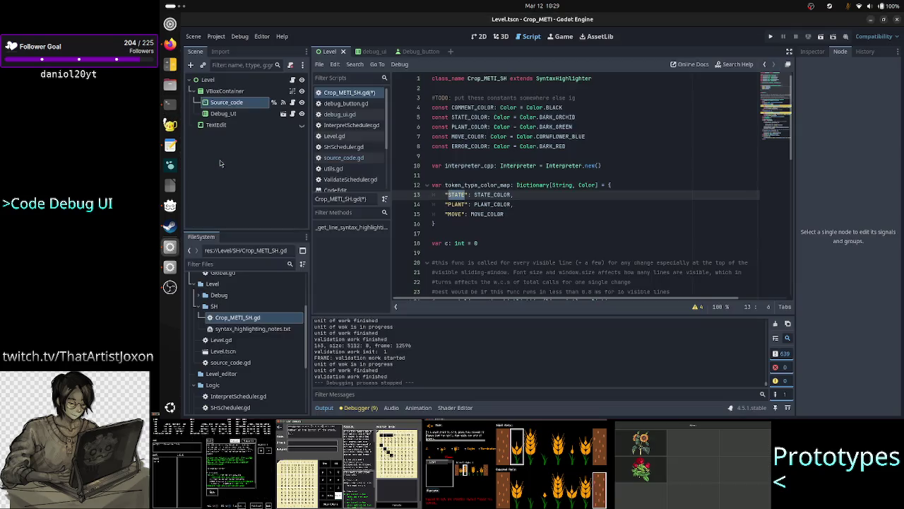
Step: Open new blank lines above the token_type_color_map dictionary
left_click(531, 204)
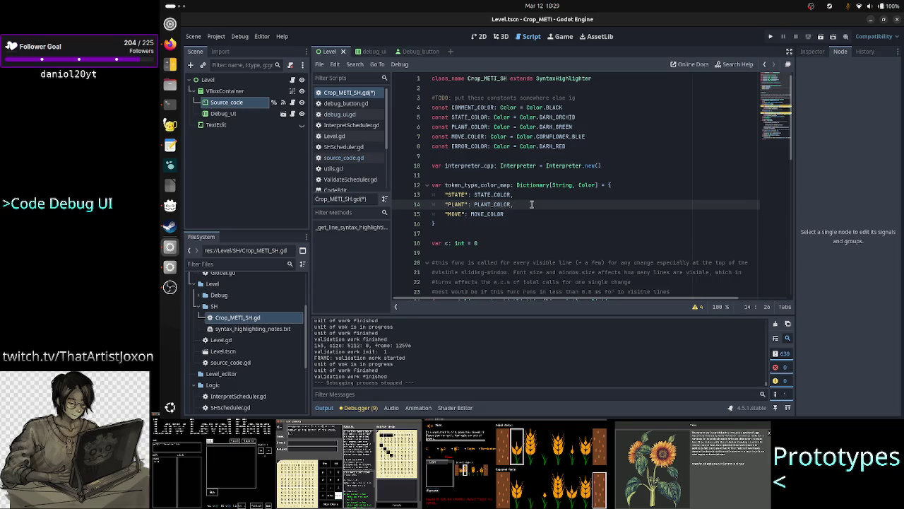
key("Up")
key("Down")
key("Up")
key("Home")
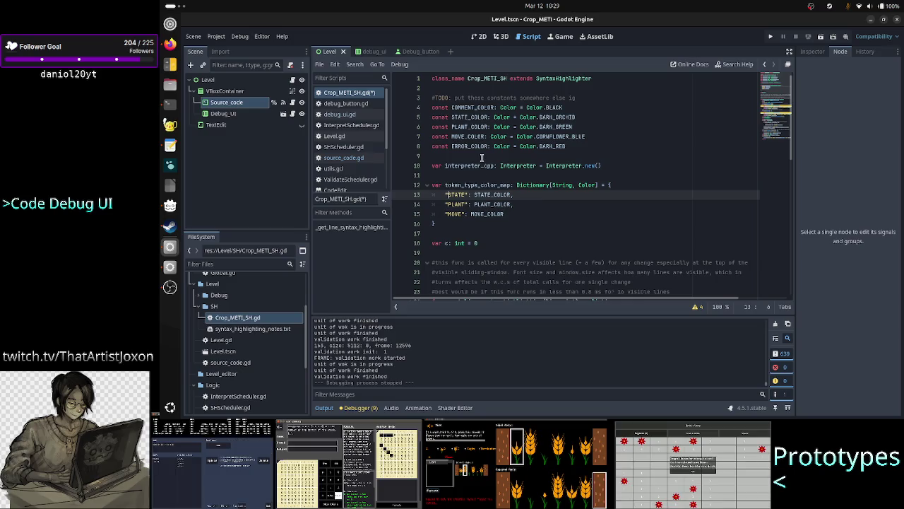
left_click(474, 175)
key("Return")
key("Return")
key("Up")
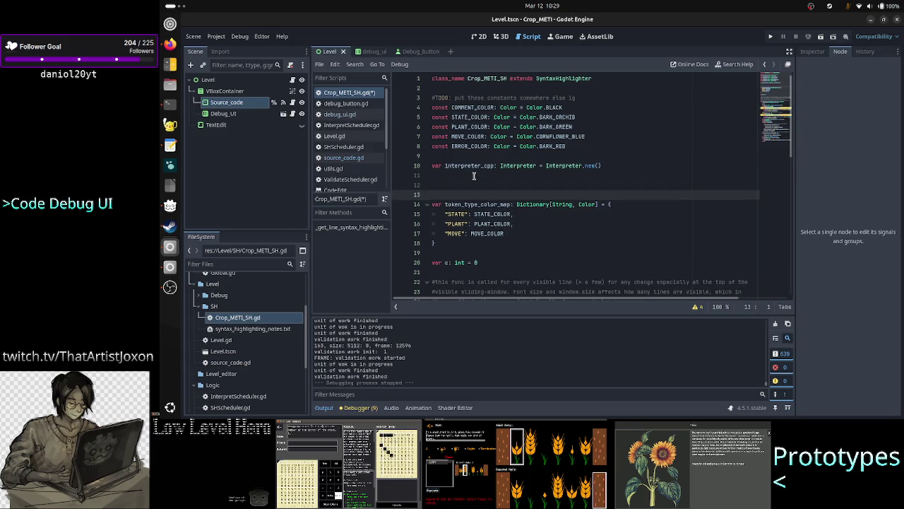
Step: Draft a const line with STATE_, TOKEN_1 and TOKEN_2 names, then delete it
type("const")
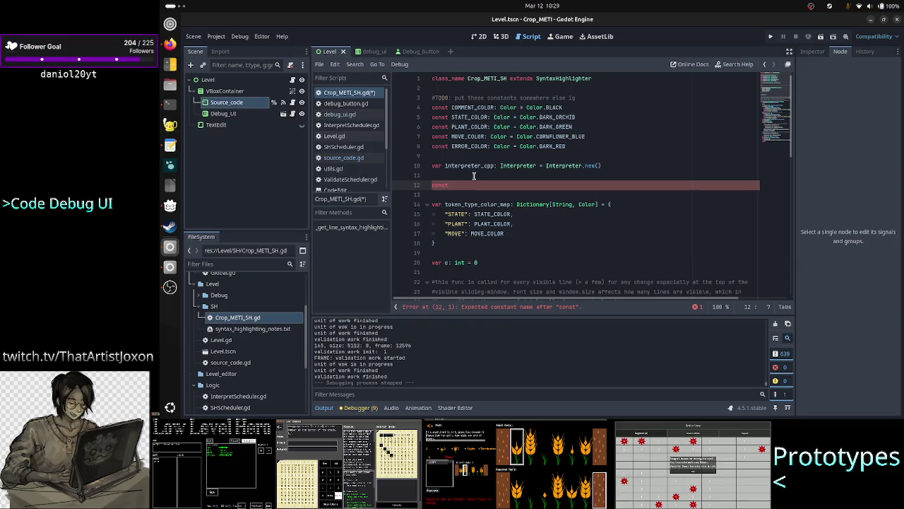
type("STA")
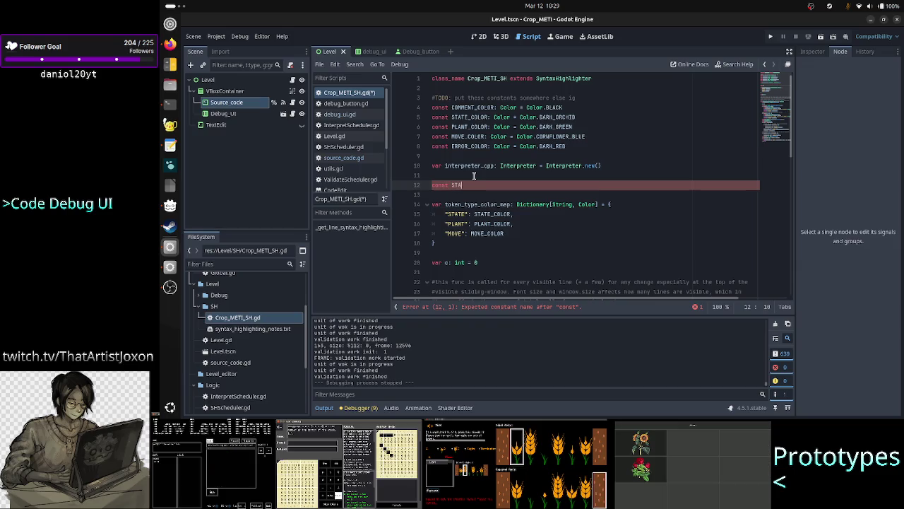
type("TE_")
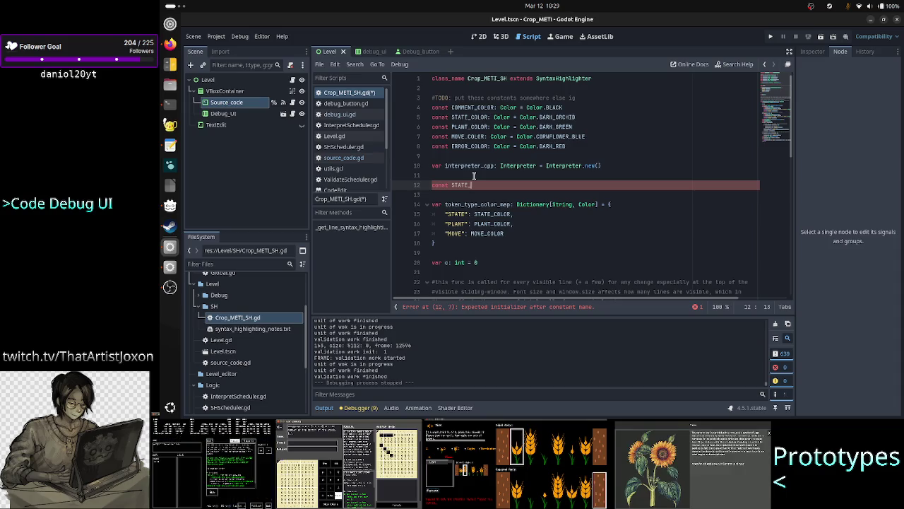
key("BackSpace")
key("BackSpace")
key("BackSpace")
key("BackSpace")
key("BackSpace")
key("BackSpace")
type("TO")
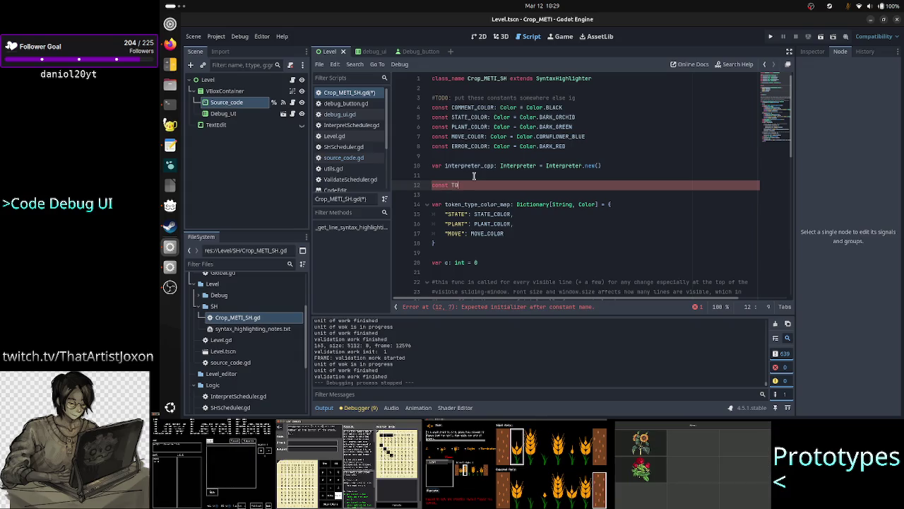
type("KEN_")
key("BackSpace")
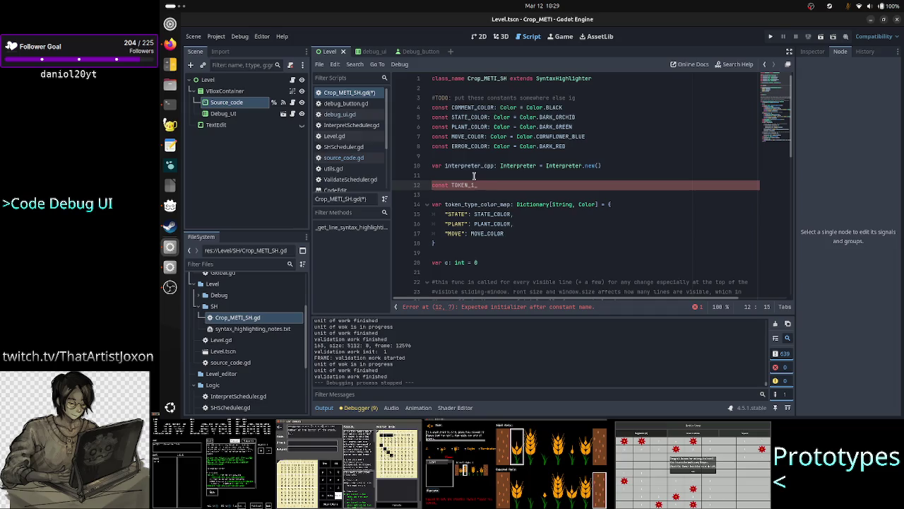
key("BackSpace")
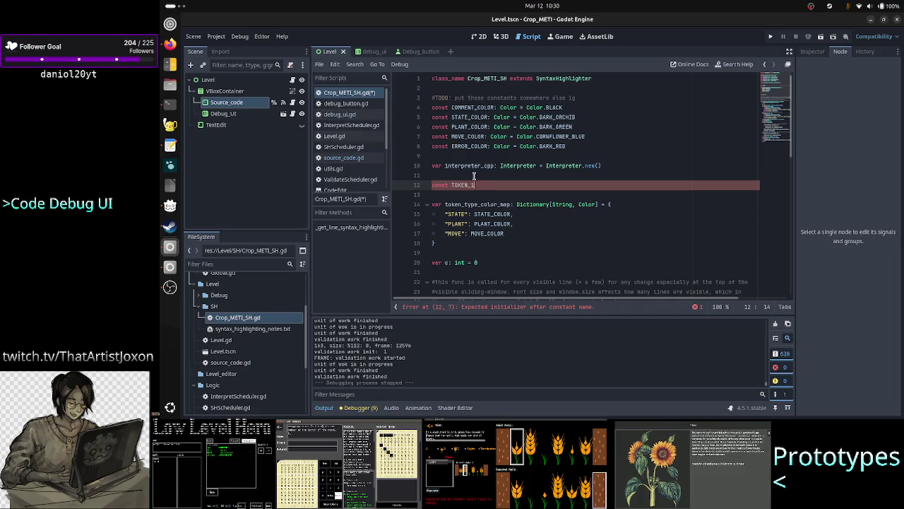
type("TOKEN")
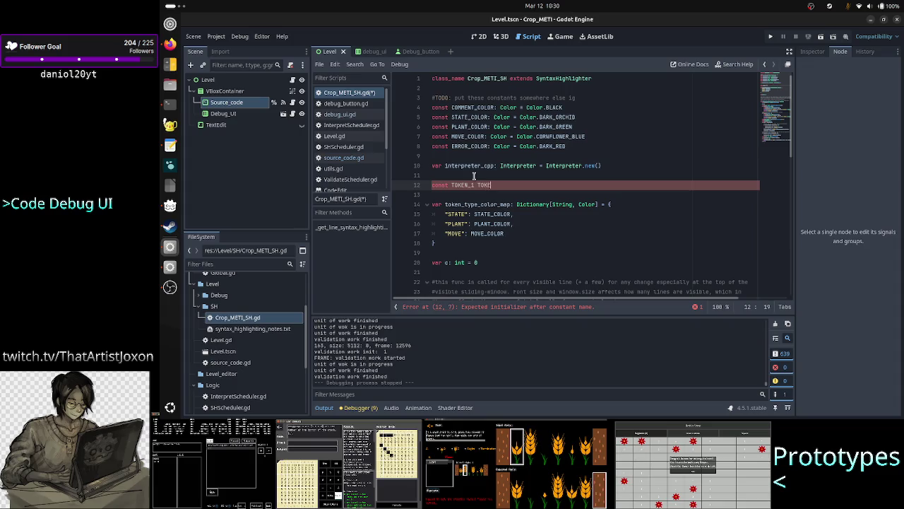
type("_2")
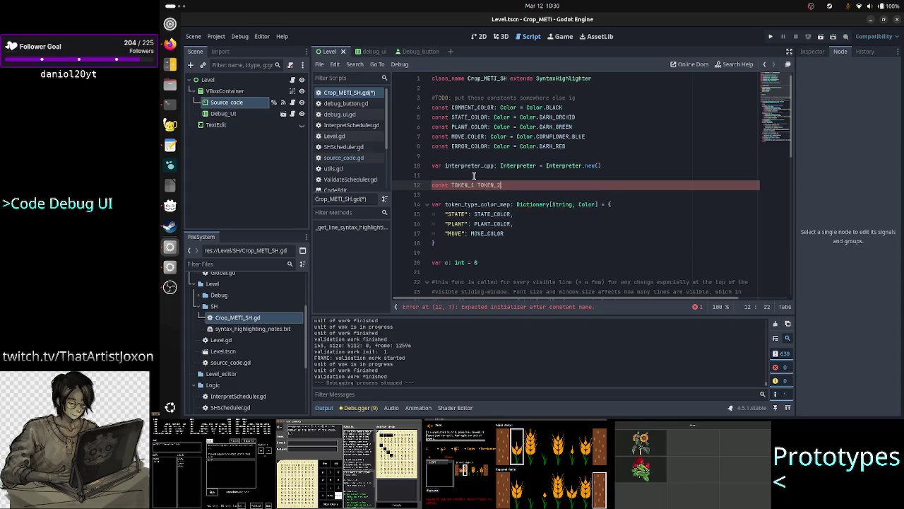
type(" =OKE")
key("BackSpace")
key("BackSpace")
key("BackSpace")
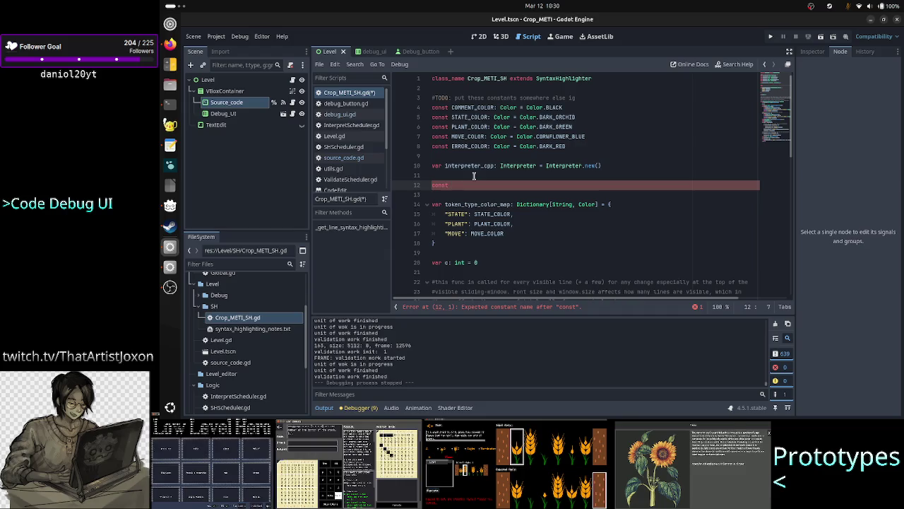
key("BackSpace")
key("BackSpace")
key("BackSpace")
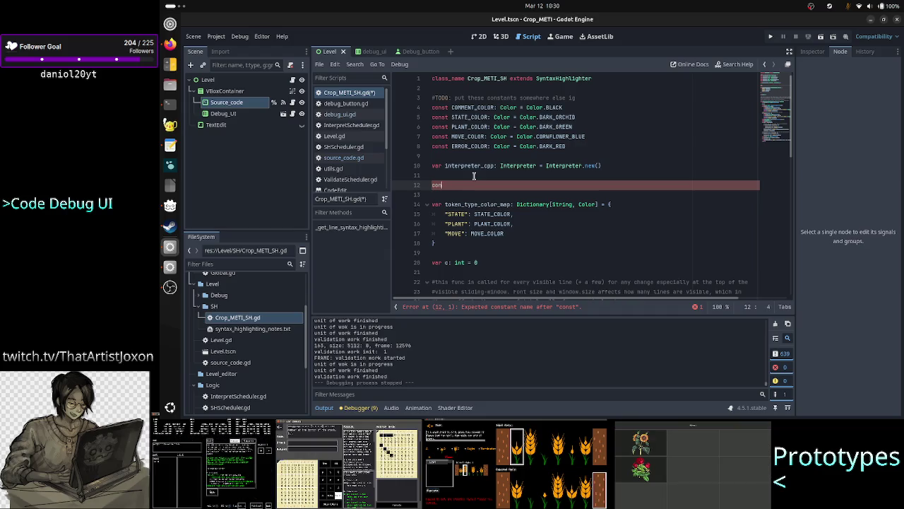
Step: Select the PLANT key in the dictionary to inspect its entries
key("Down")
key("Down")
key("Down")
key("Home")
key("Down")
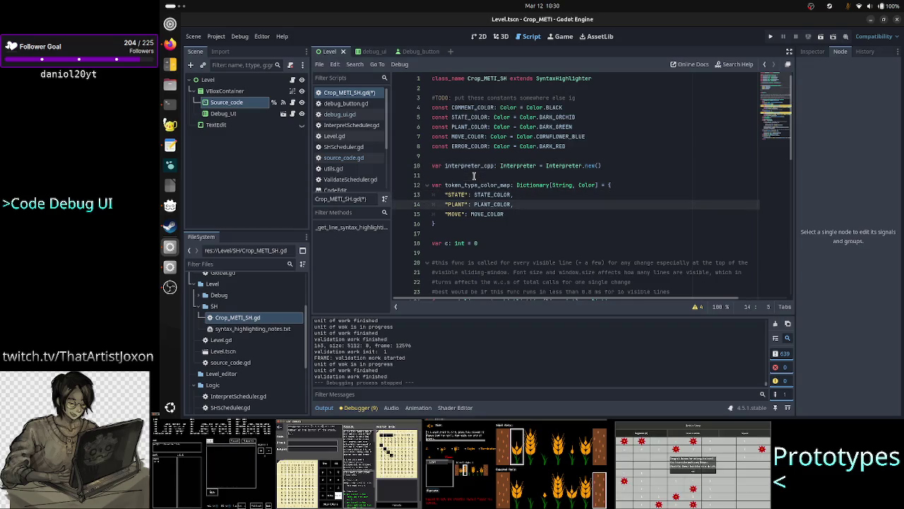
key("shift+Right")
key("shift+Right")
key("shift+Right")
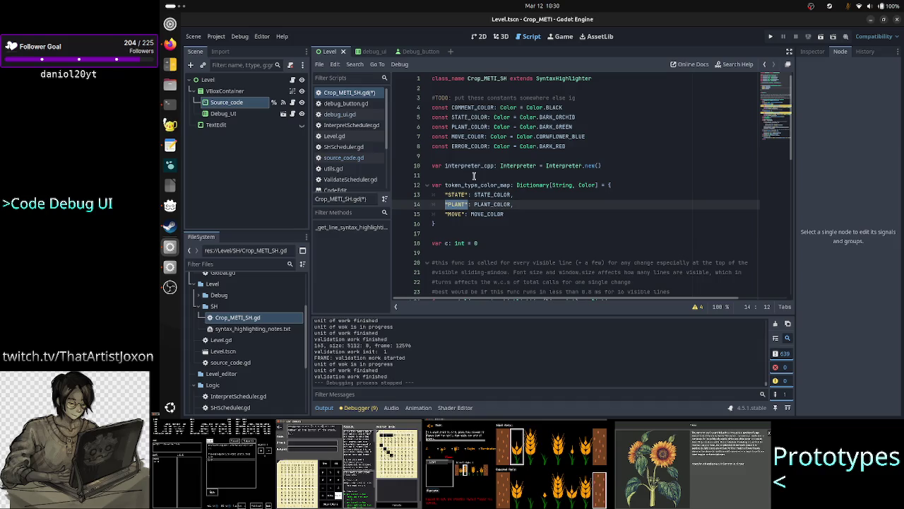
key("Right")
key("shift+Left")
key("shift+Left")
key("shift+Left")
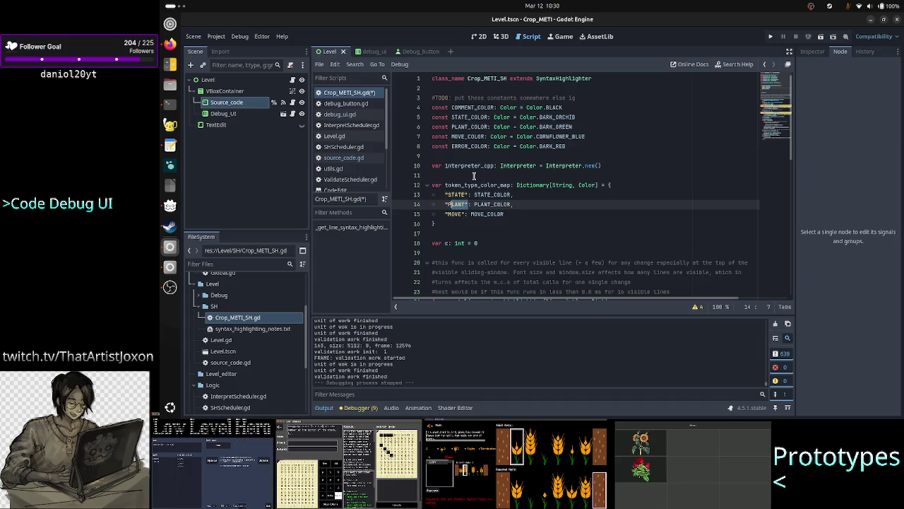
key("shift+Left")
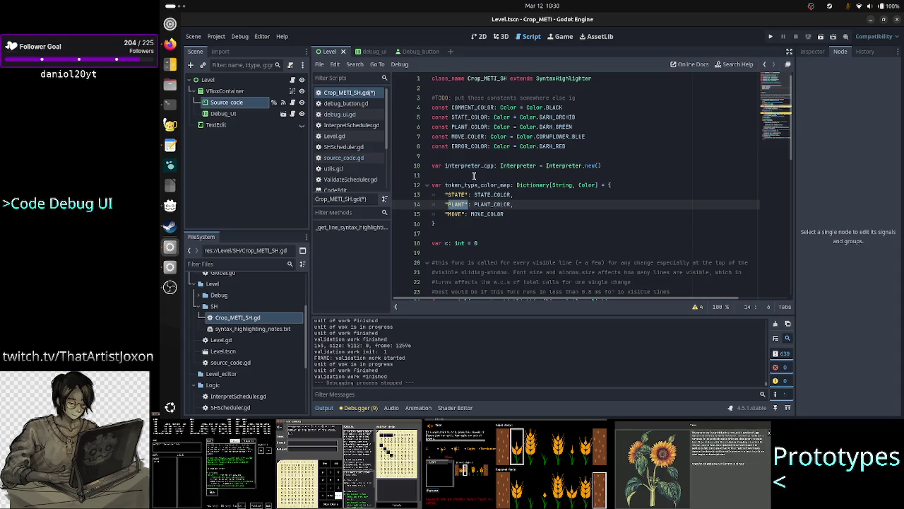
Step: Insert a fresh blank line above token_type_color_map for the first constant
key("Up")
key("Up")
key("Up")
key("Down")
key("Down")
key("Down")
key("Down")
key("Up")
key("Up")
key("Down")
key("Down")
key("Up")
key("Up")
key("Up")
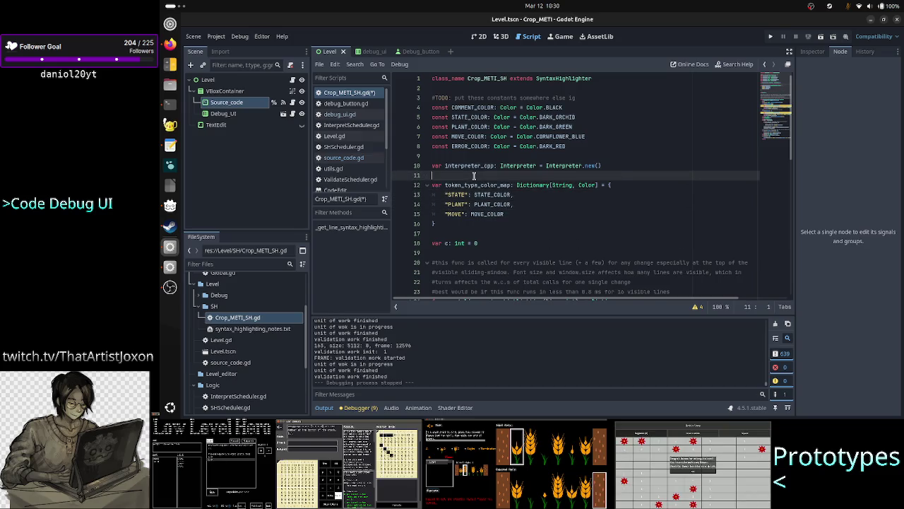
key("Return")
key("Up")
key("Return")
Step: Type const TOKEN_1: String = "STATE" and const TOKEN_2: String = "PLANT" on separate lines
type("const ")
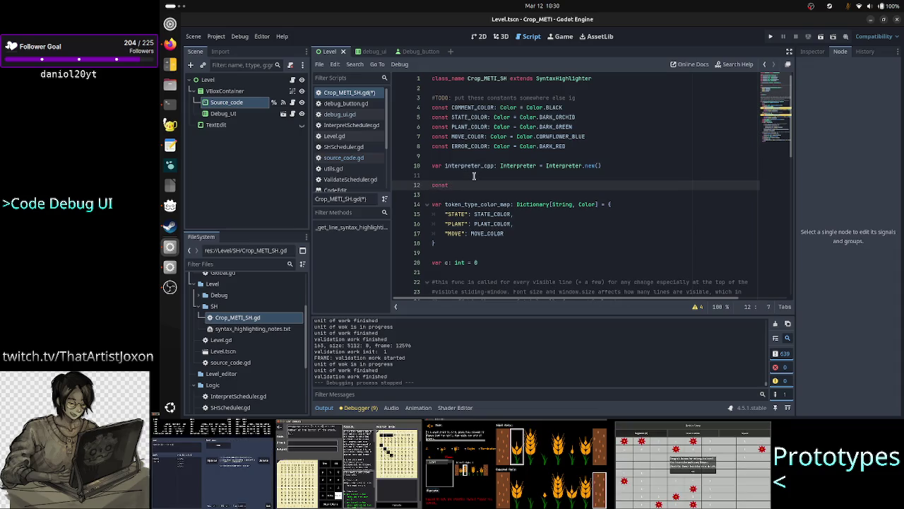
type("TOKEN_1")
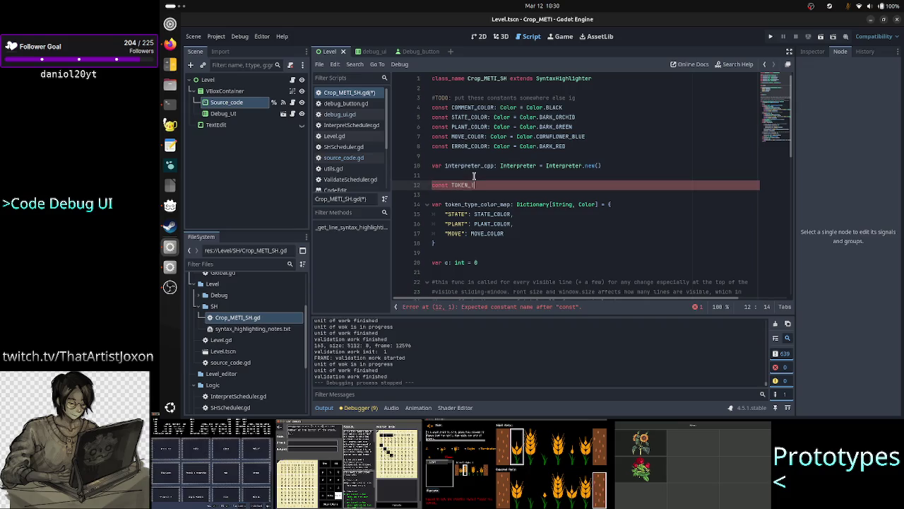
type(": S")
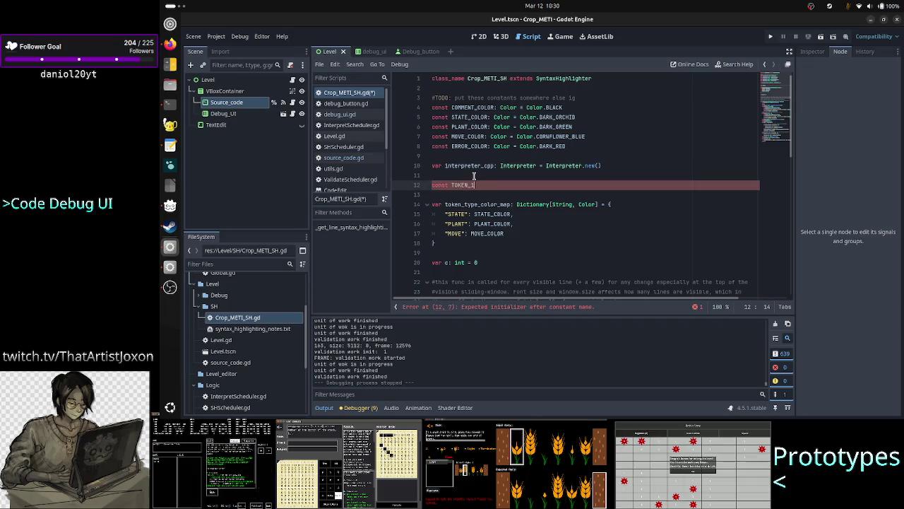
type("tring ")
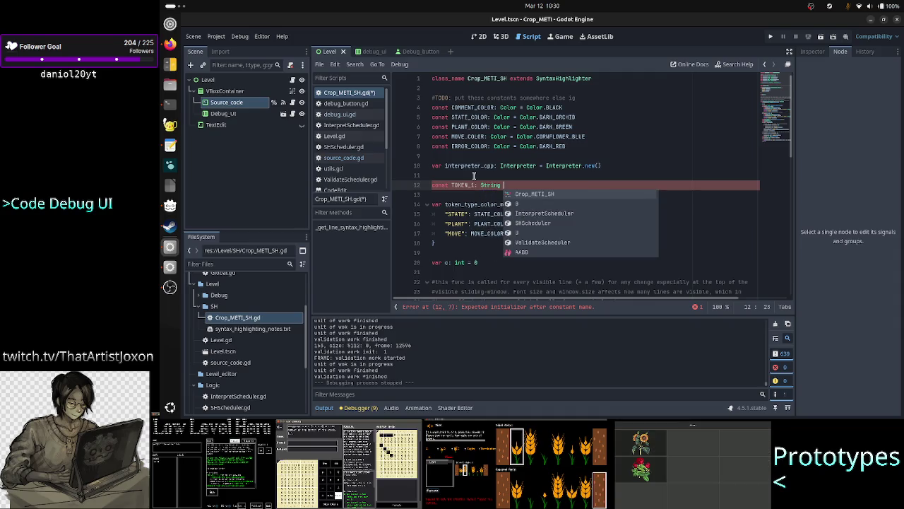
type("= \"STATE")
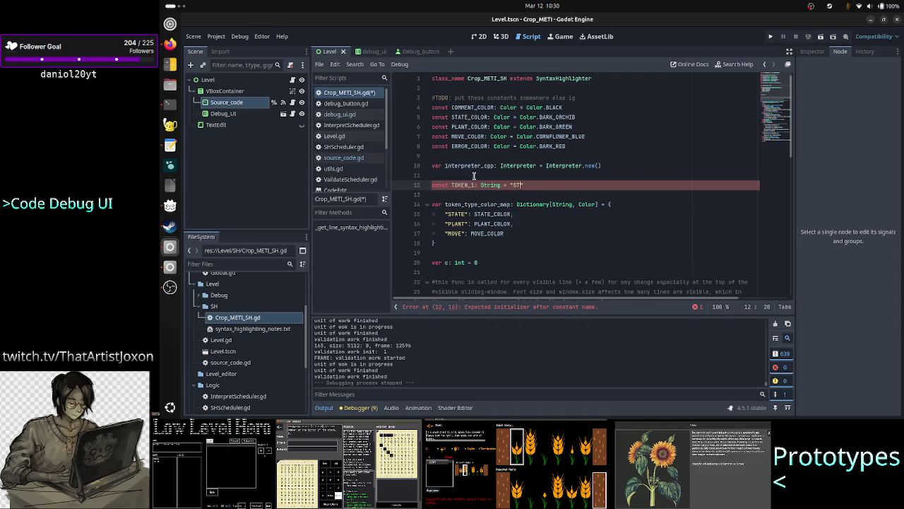
key("Return")
type("co")
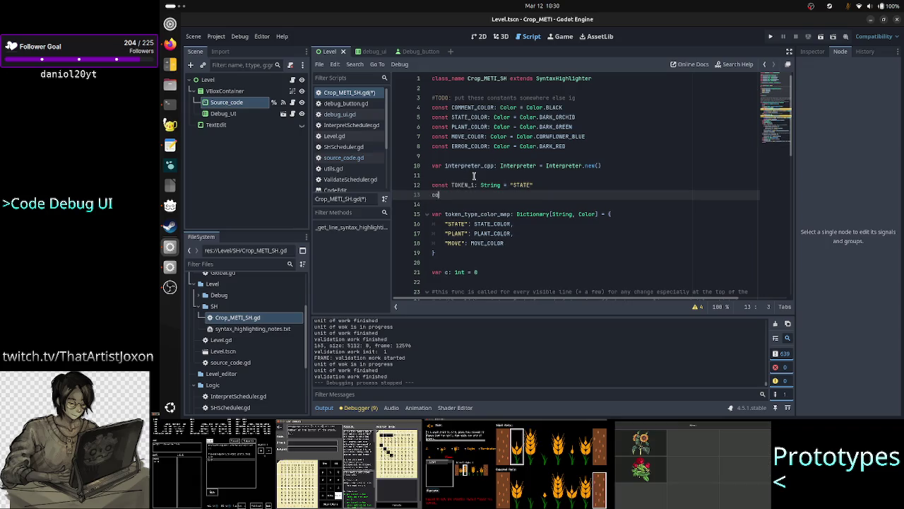
type("nst TOK")
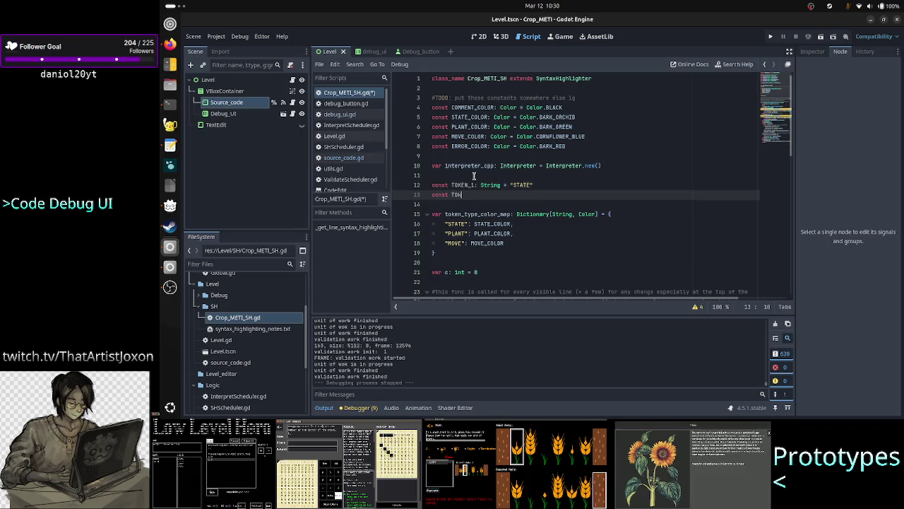
type("EN_2")
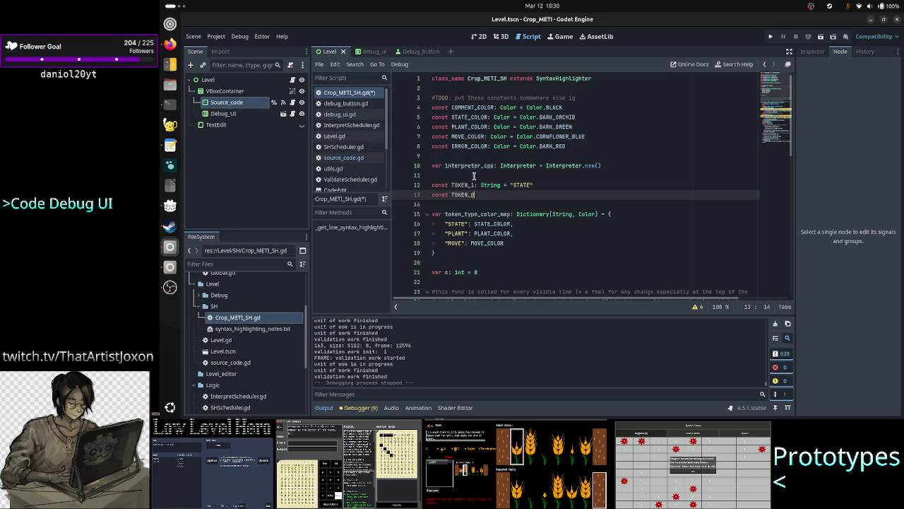
type(": St")
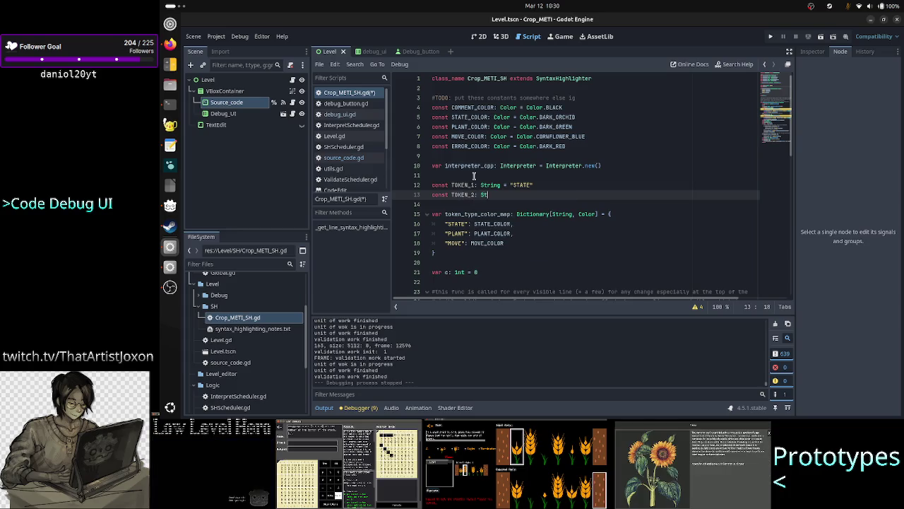
type("ring = \"\"")
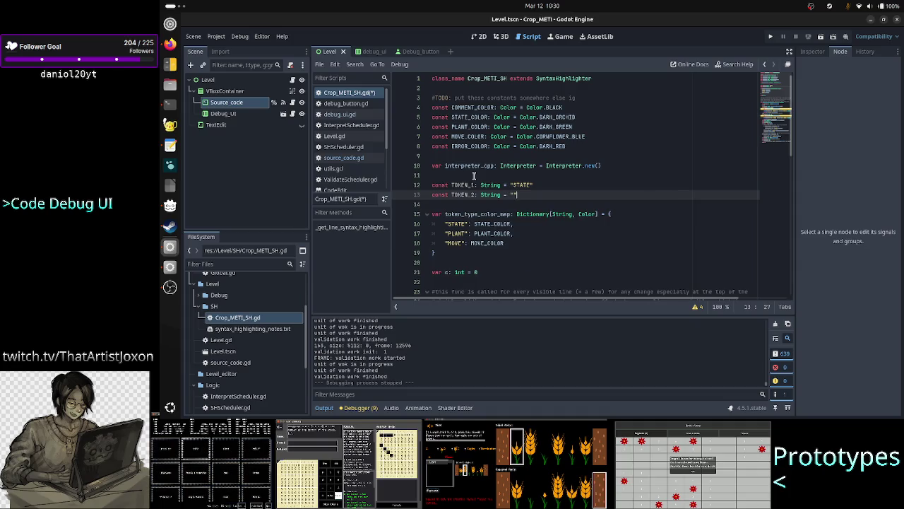
key("Left")
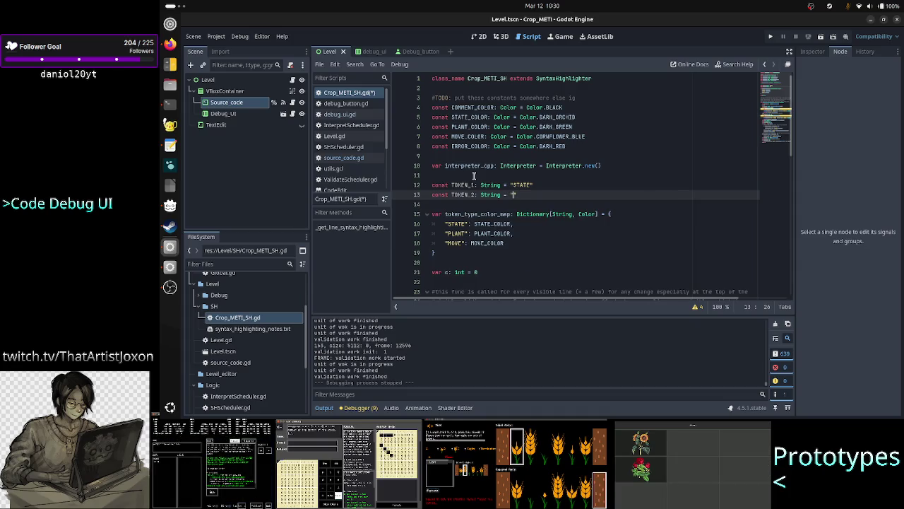
type("PLANT")
Step: Select both constant lines, then begin erasing TOKEN_2's "PLANT" value
key("Up")
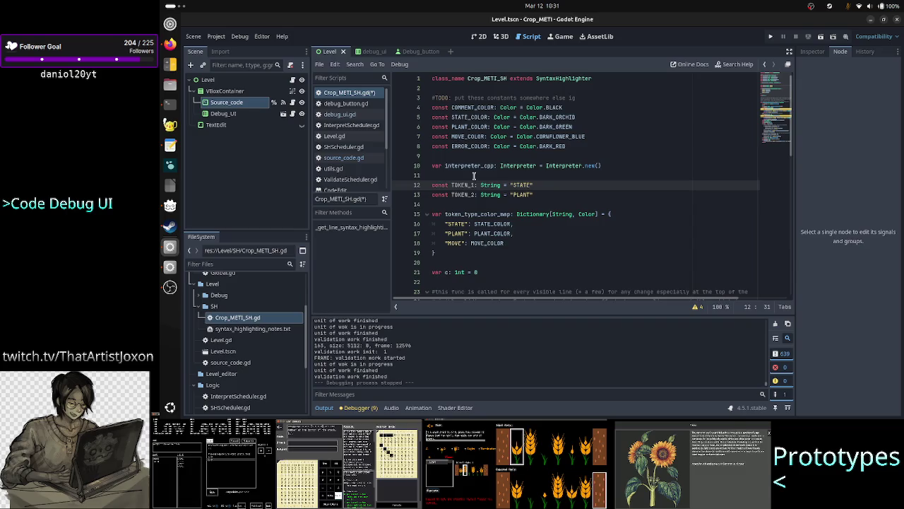
key("Home")
key("shift+Down")
key("shift+Down")
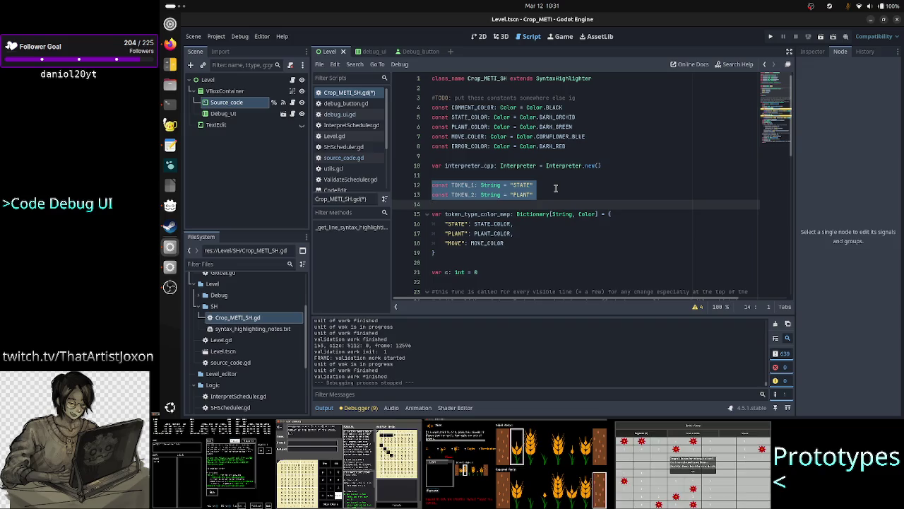
left_click(549, 193)
key("BackSpace")
key("BackSpace")
key("BackSpace")
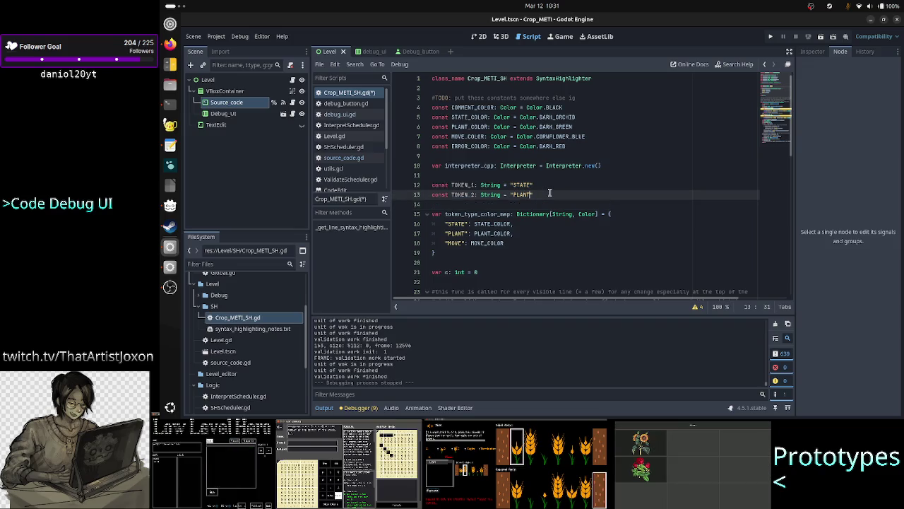
Step: Complete TOKEN_2's value as "VALUE" and select both constant lines to review
type("VALUE")
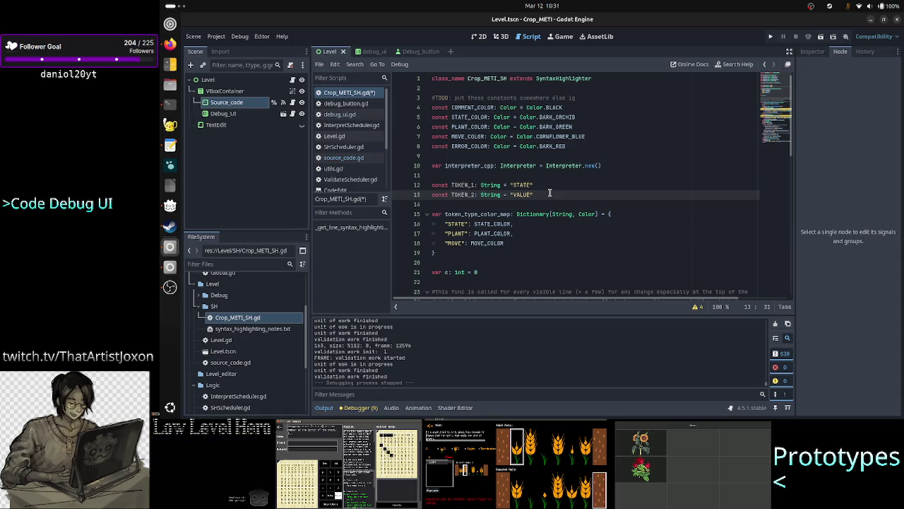
key("Up")
key("Home")
key("shift+Down")
key("shift+Down")
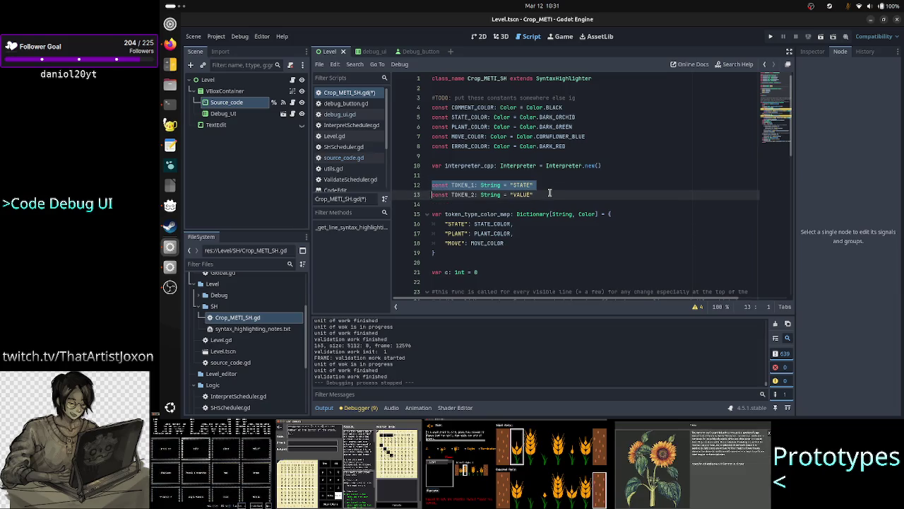
key("Up")
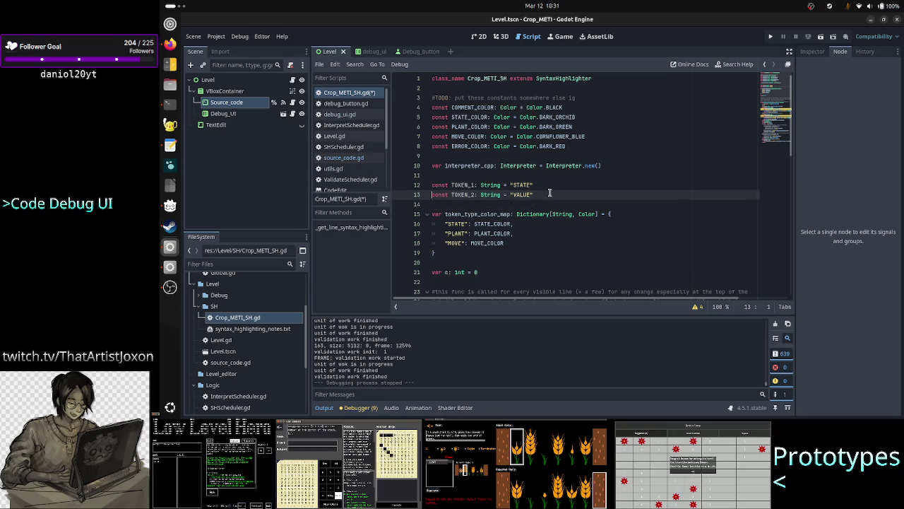
Step: Review the TOKEN_1 name and the STATE_COLOR and PLANT_COLOR constants
key("Down")
key("Down")
key("Down")
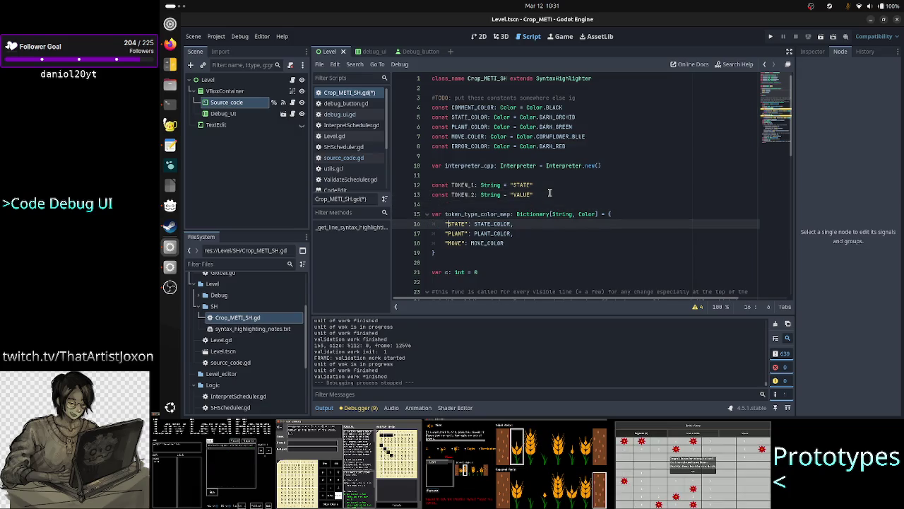
key("Up")
key("Up")
key("Up")
key("ctrl+Right")
key("shift+Right")
key("shift+Right")
key("shift+Right")
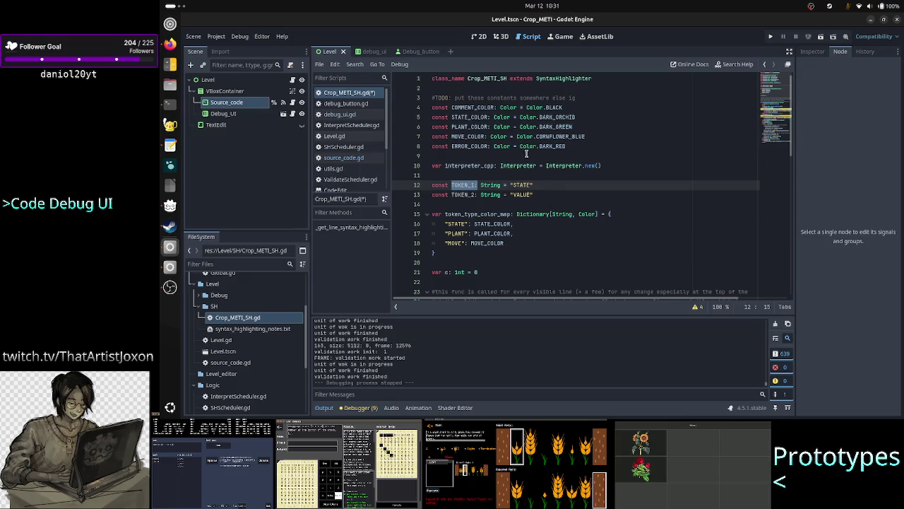
double_click(455, 117)
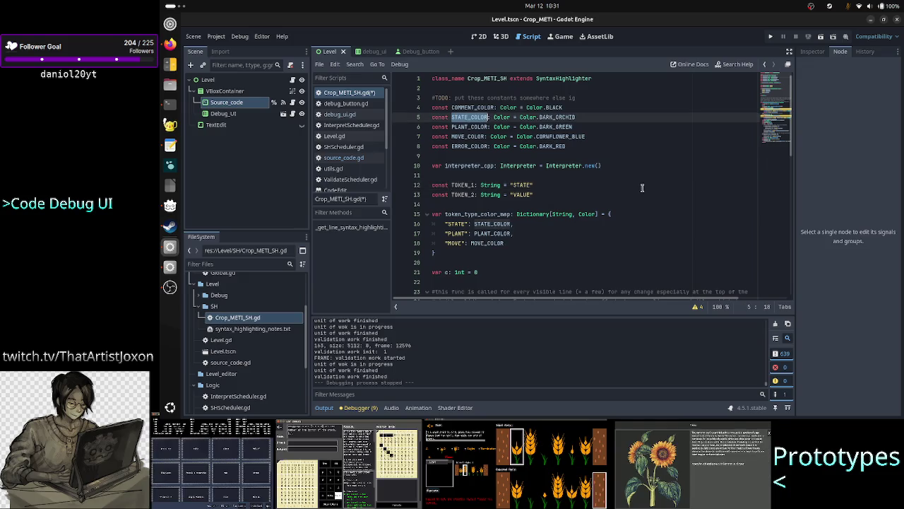
double_click(466, 126)
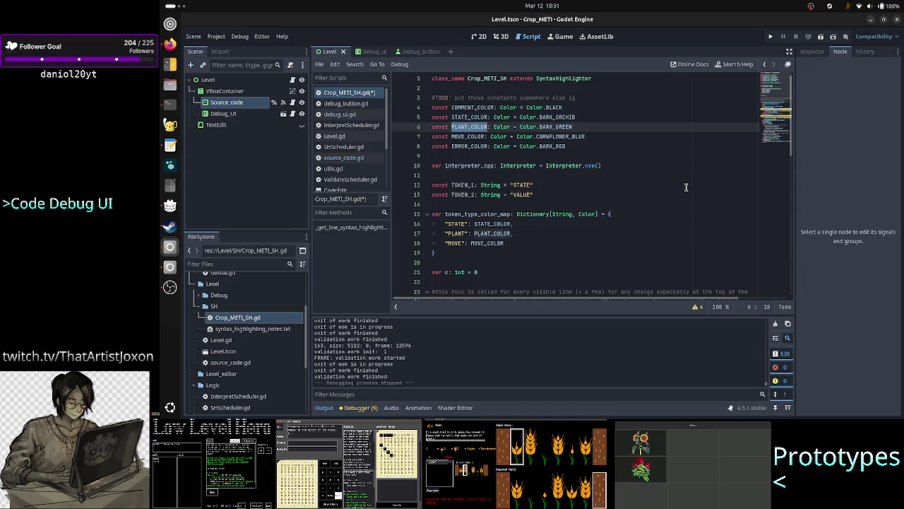
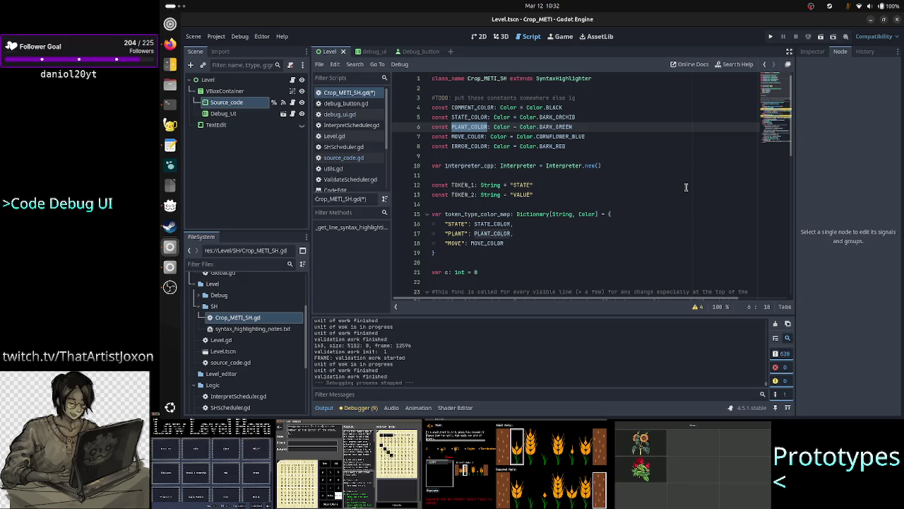
Step: Select the TOKEN_1 and TOKEN_2 constant lines below the colour constants
left_click(628, 156)
key("Down")
key("Down")
key("Down")
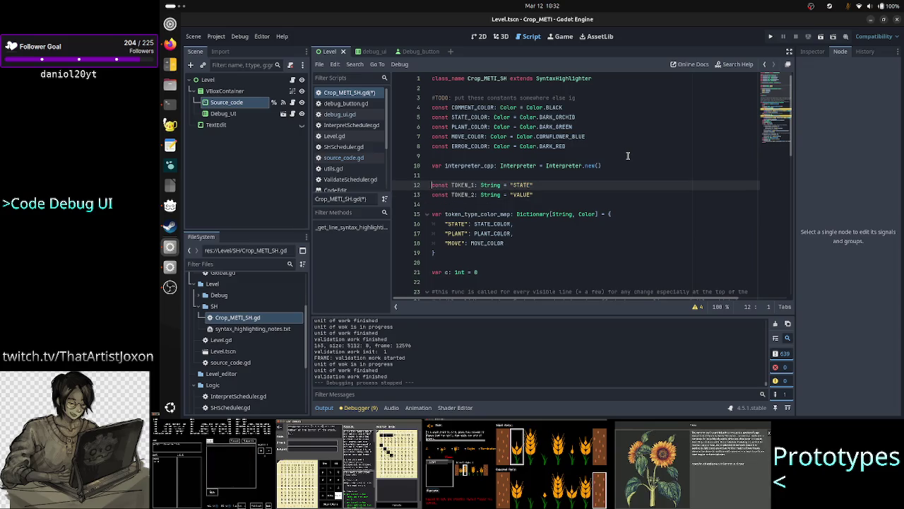
key("Right")
key("Right")
key("Right")
key("shift+Right")
key("shift+Right")
key("shift+Right")
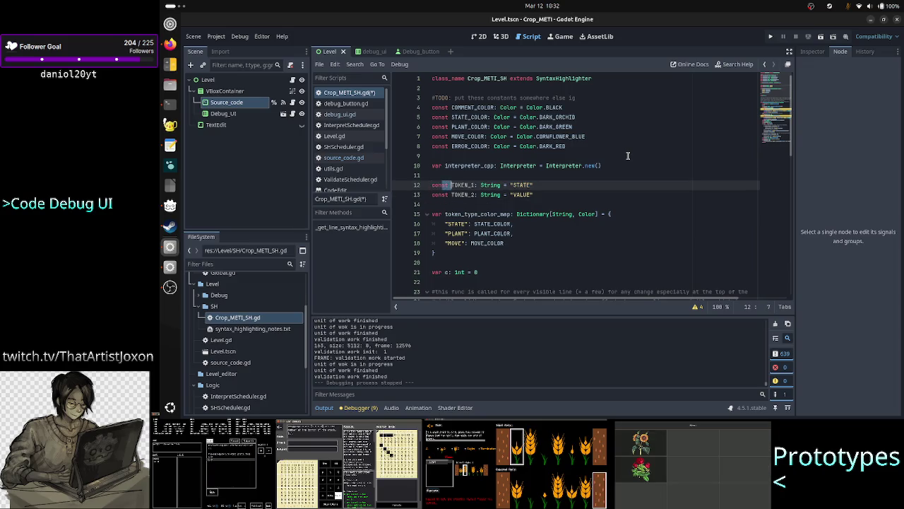
key("shift+Right")
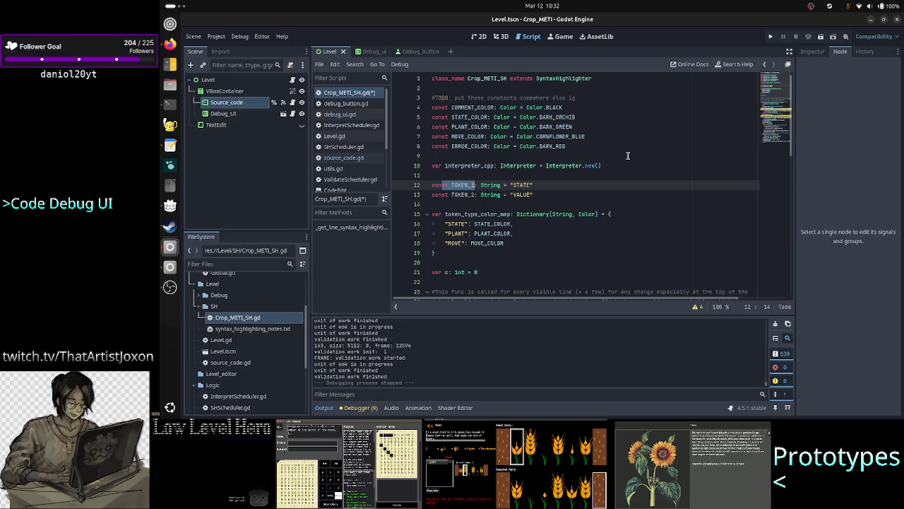
key("Up")
key("shift+Down")
key("shift+Down")
key("shift+Down")
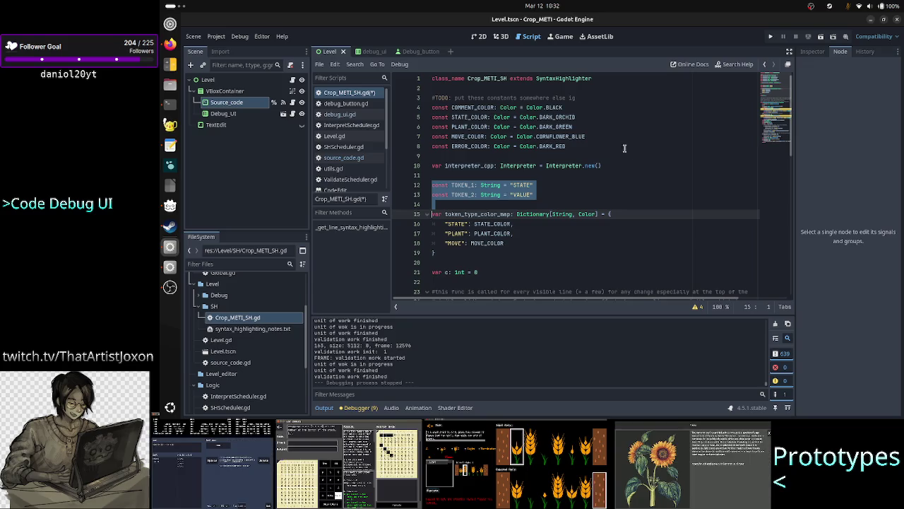
Step: Delete the TOKEN_1 and TOKEN_2 constants and the blank line left after them
double_click(521, 194)
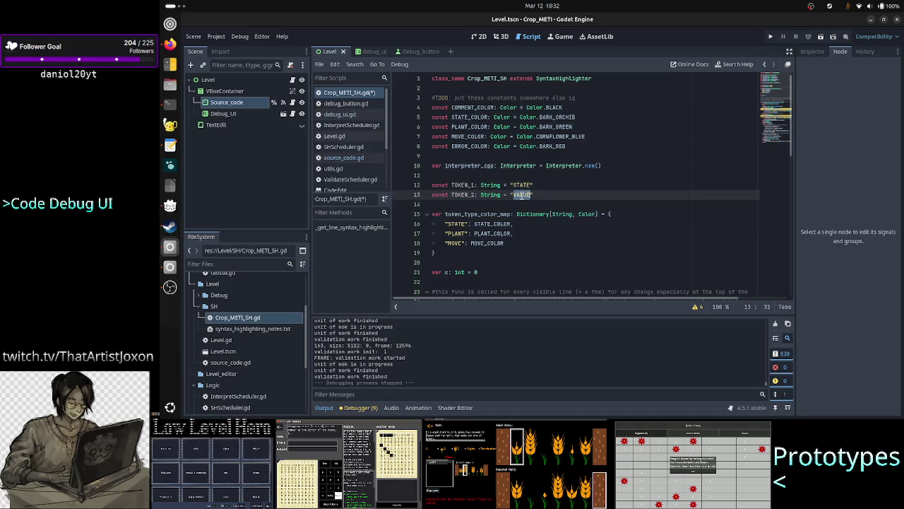
left_click(481, 203)
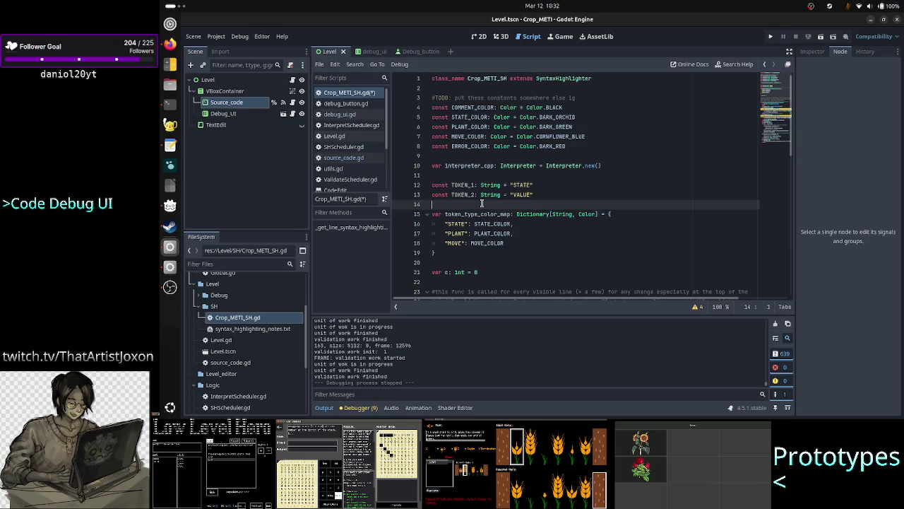
key("Up")
key("Up")
key("shift+Down")
key("shift+Down")
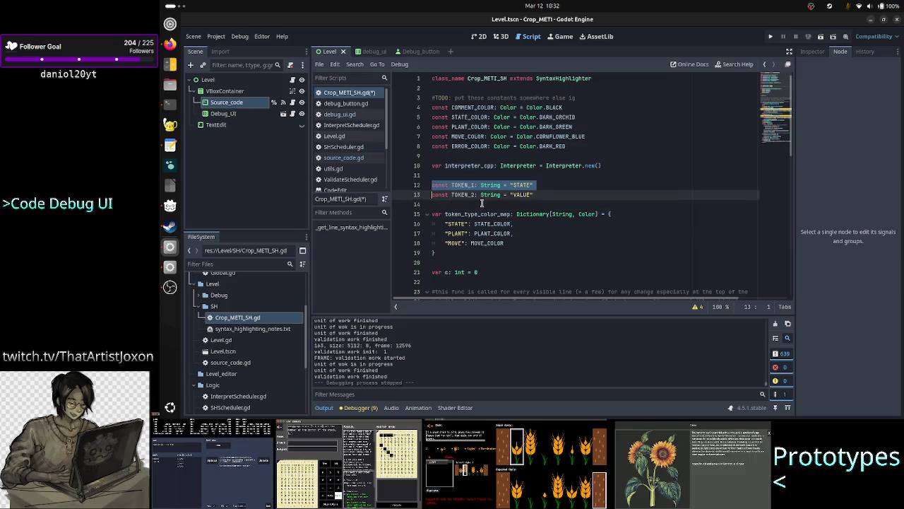
key("BackSpace")
key("Delete")
key("Down")
Step: Review the colour constants block and save Crop_METI_SH.gd
key("Right")
key("Right")
key("Right")
key("Down")
key("Down")
key("Down")
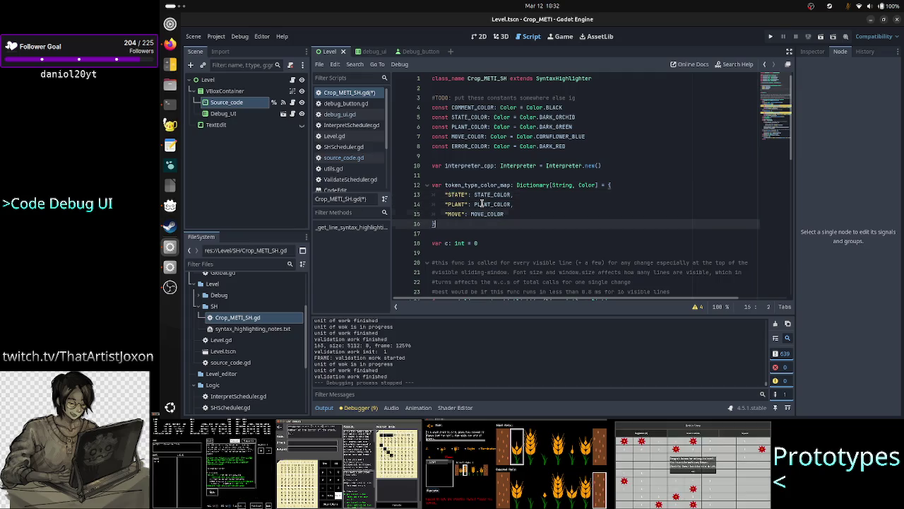
key("Up")
key("Up")
key("Up")
key("Up")
key("Up")
key("Up")
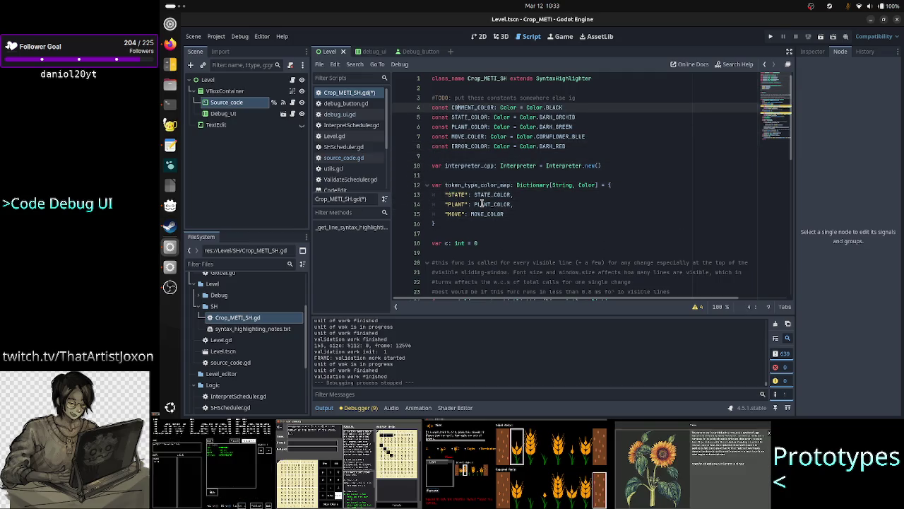
key("Down")
key("Down")
key("Down")
key("Up")
key("Up")
key("Up")
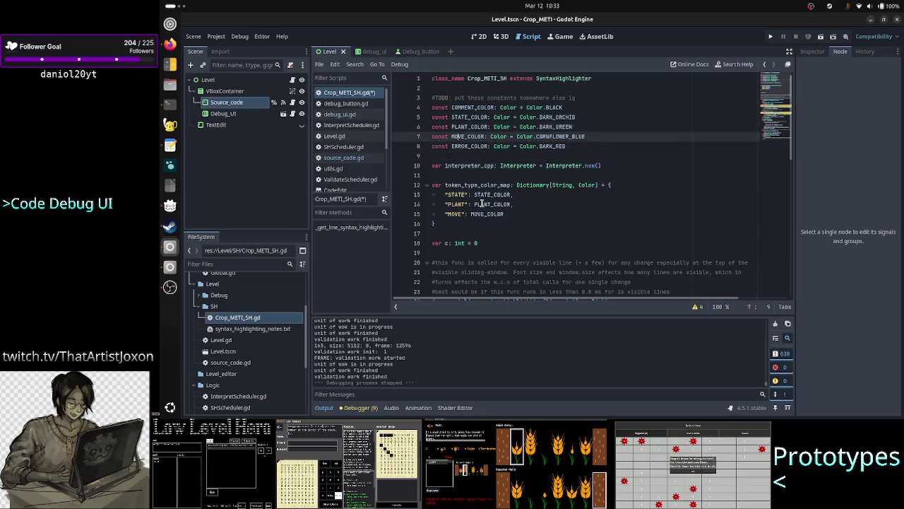
key("Down")
key("Down")
key("Down")
key("Down")
key("Down")
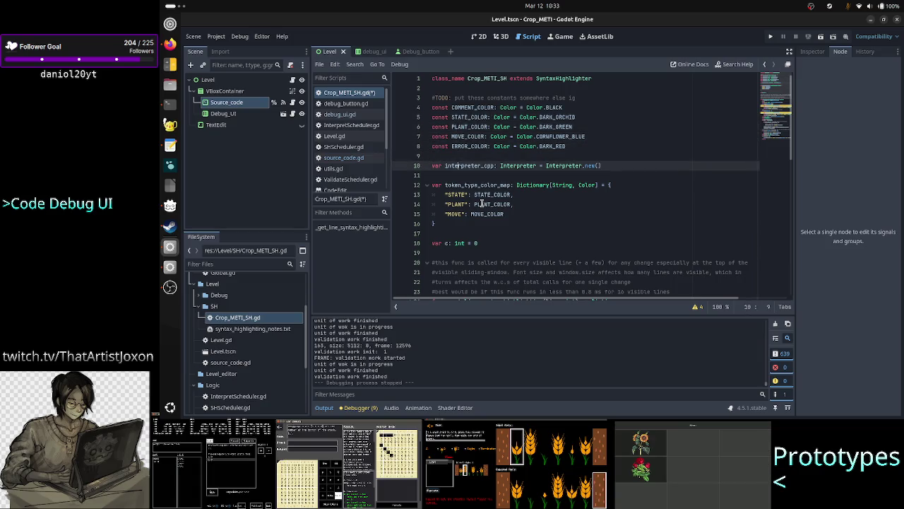
key("ctrl+s")
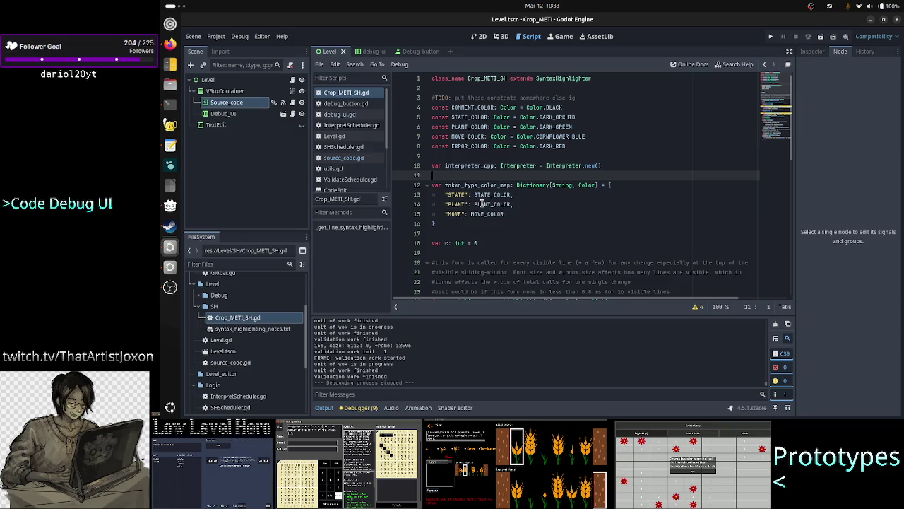
Step: Move the caret to the start of the TODO comment line
key("Down")
key("Down")
key("Down")
key("Up")
key("Up")
key("Up")
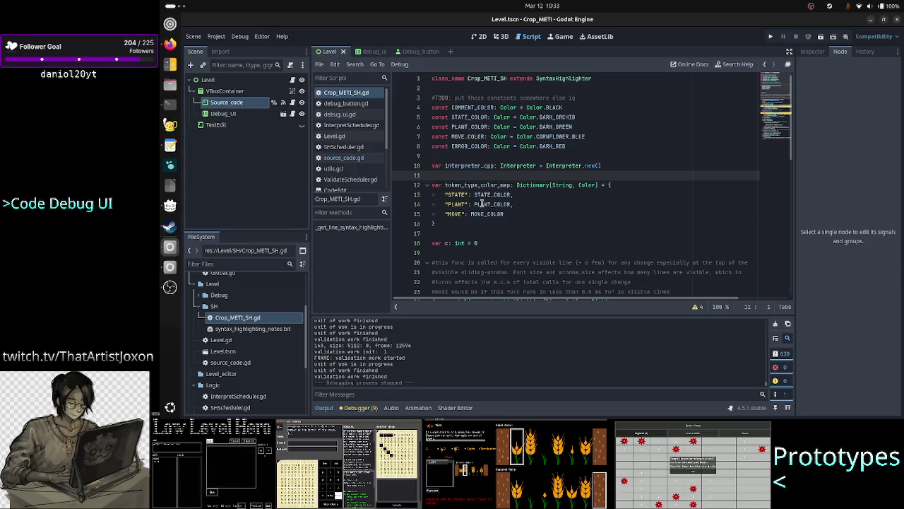
key("Up")
key("Up")
key("Up")
key("Right")
key("Right")
key("Right")
key("Home")
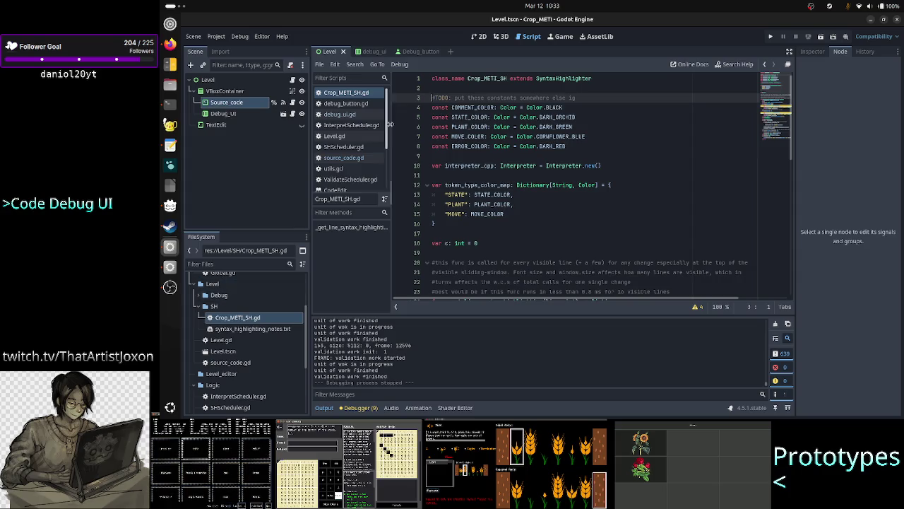
left_click(319, 63)
Step: Create a new constants.gd script extending Node and save it
left_click(337, 77)
type("constants")
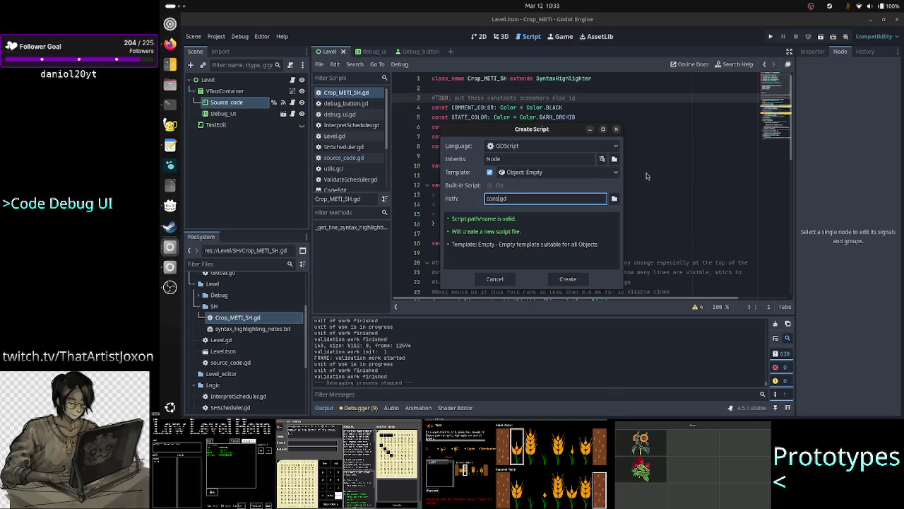
left_click(569, 280)
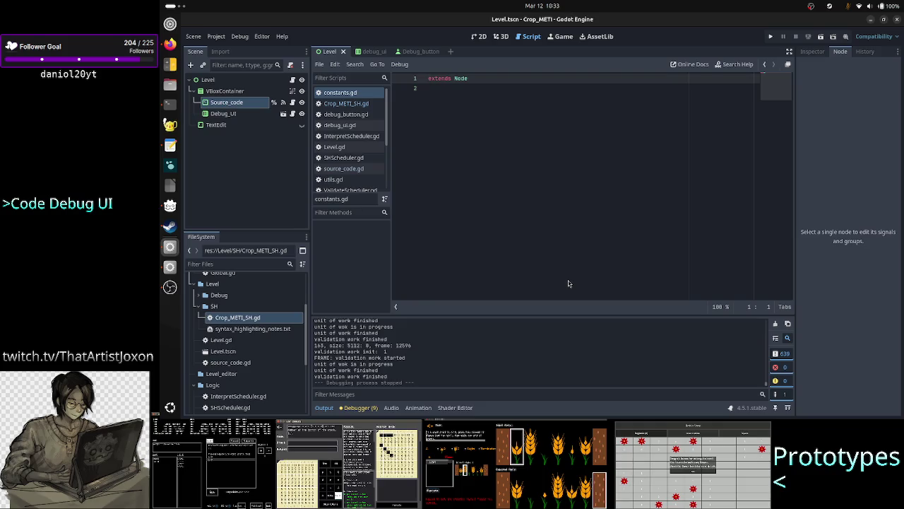
key("ctrl+a")
key("BackSpace")
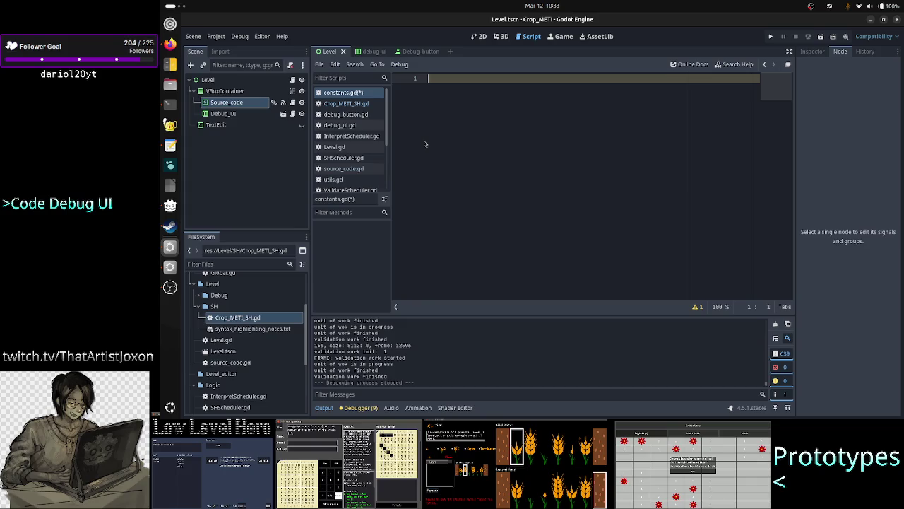
key("ctrl+z")
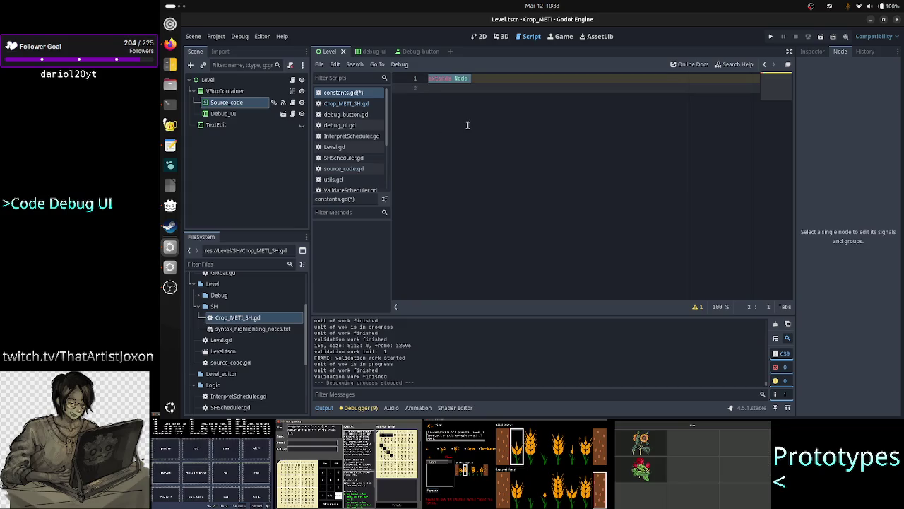
key("ctrl+s")
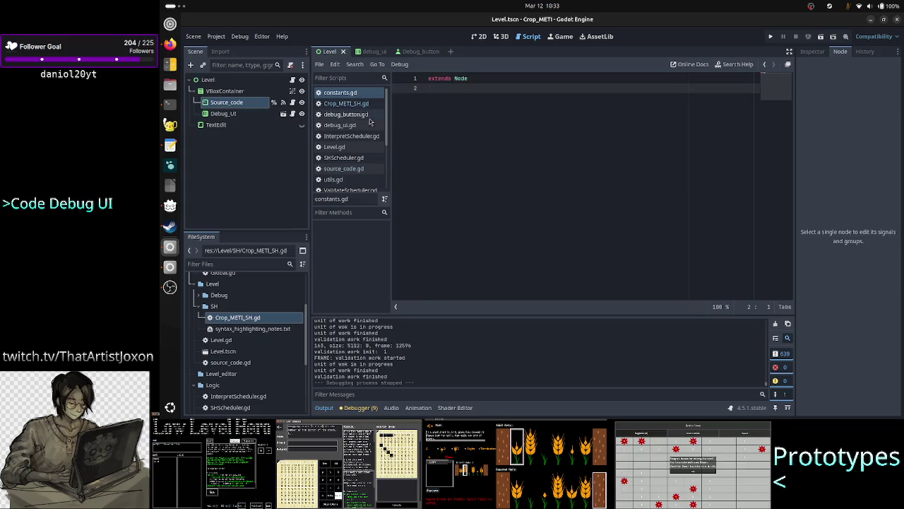
Step: In Crop_METI_SH.gd, cut the TODO comment and the five colour constants
left_click(374, 105)
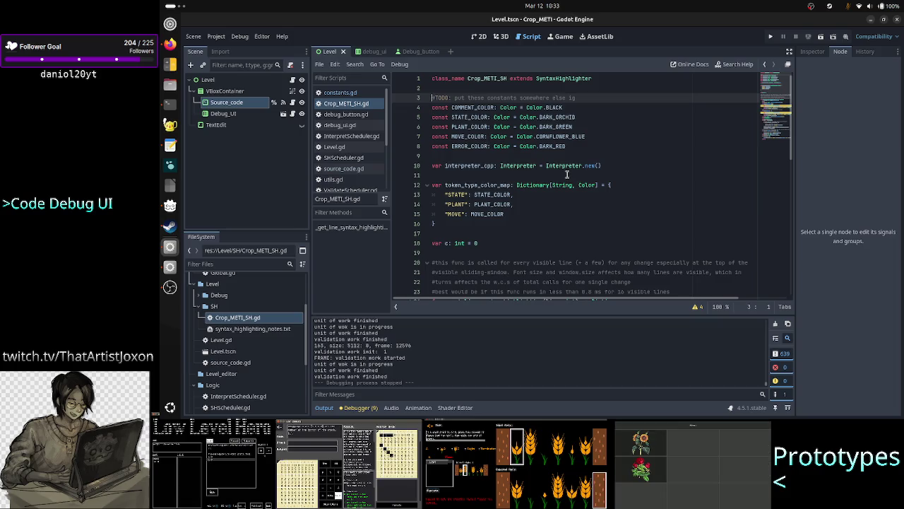
key("shift+Down")
key("shift+Down")
key("shift+Down")
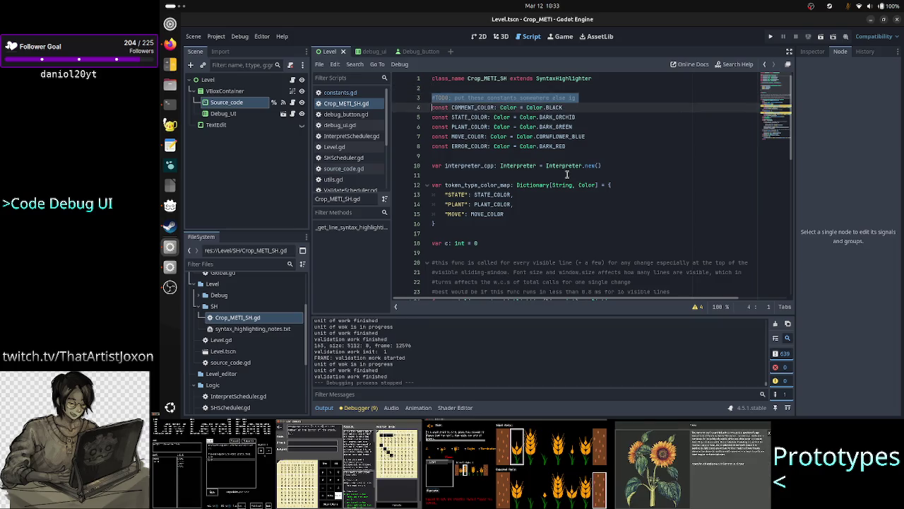
key("shift+Left")
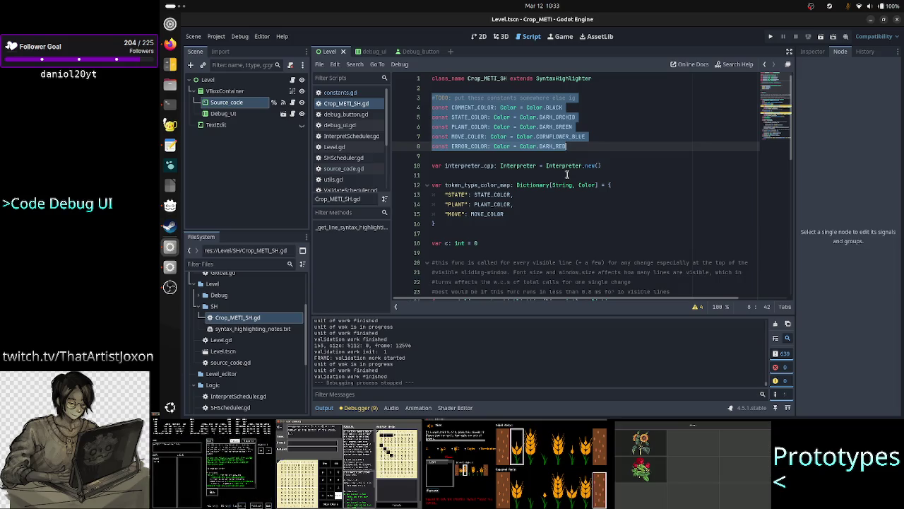
key("ctrl+x")
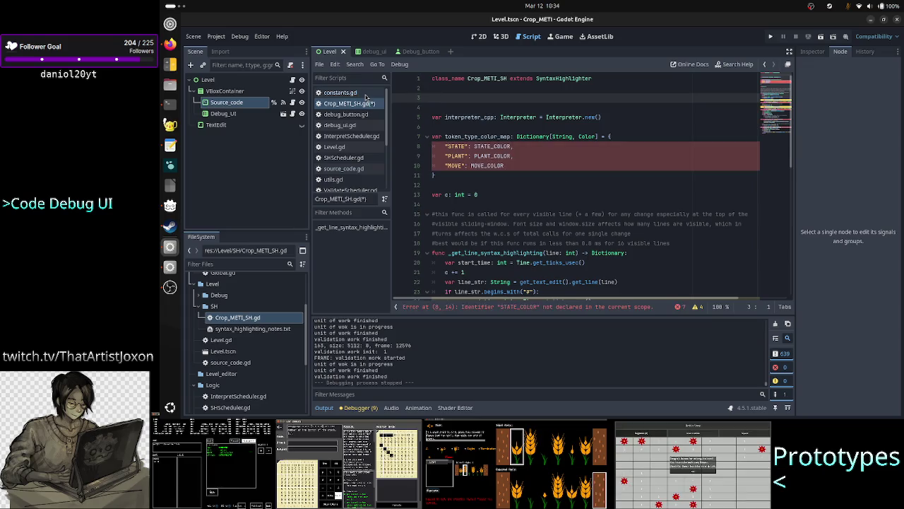
Step: Paste the colour constants into constants.gd and remove the extra blank line
left_click(340, 92)
key("ctrl+v")
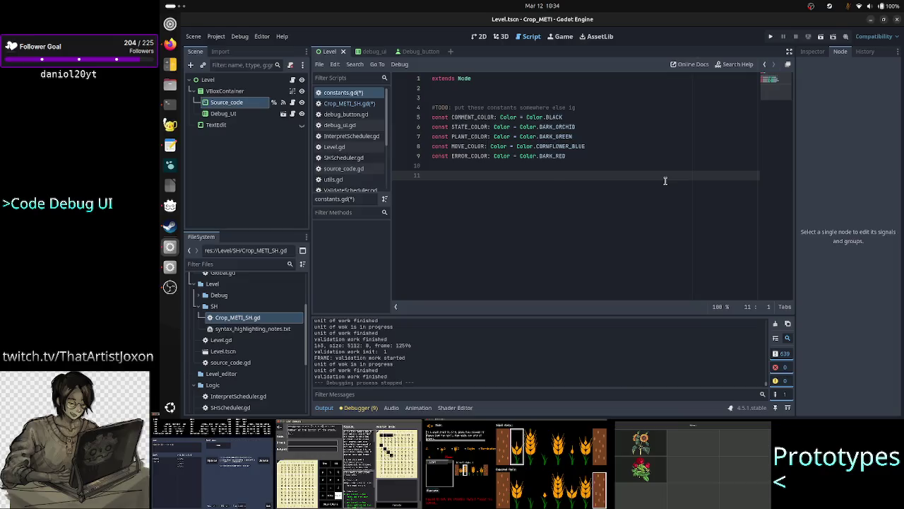
key("Up")
key("Up")
key("Up")
key("Up")
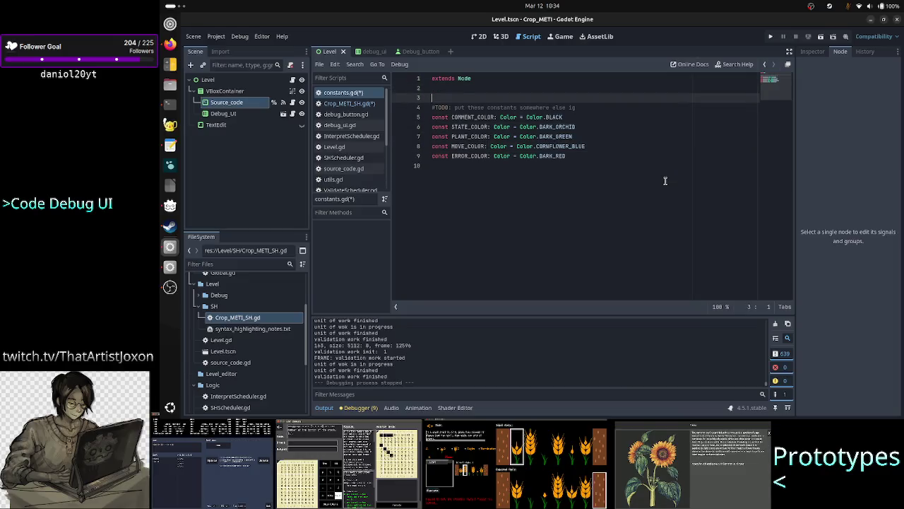
key("Delete")
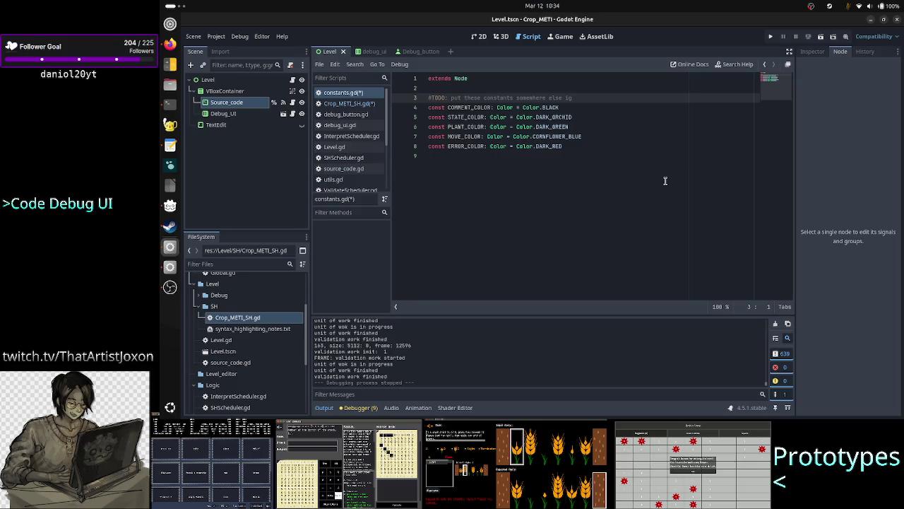
Step: Delete the pasted TODO comment line from constants.gd
key("shift+Down")
key("shift+Left")
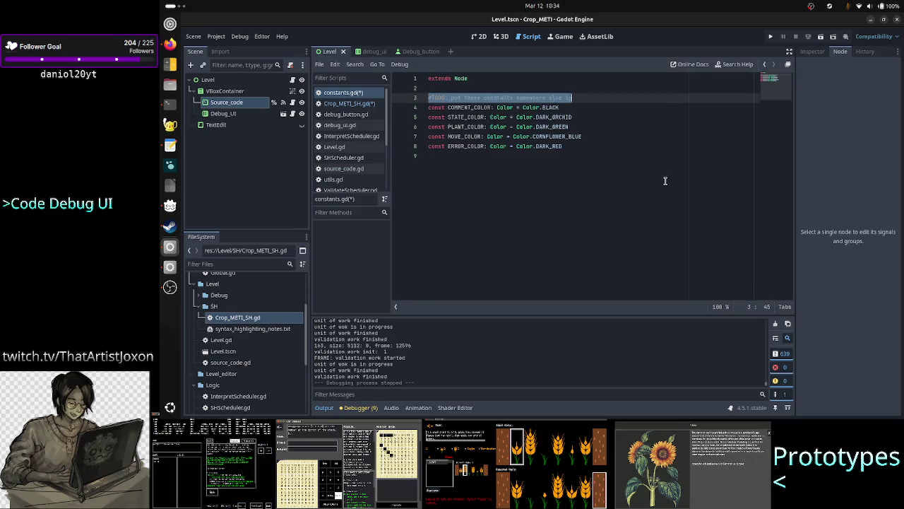
key("Escape")
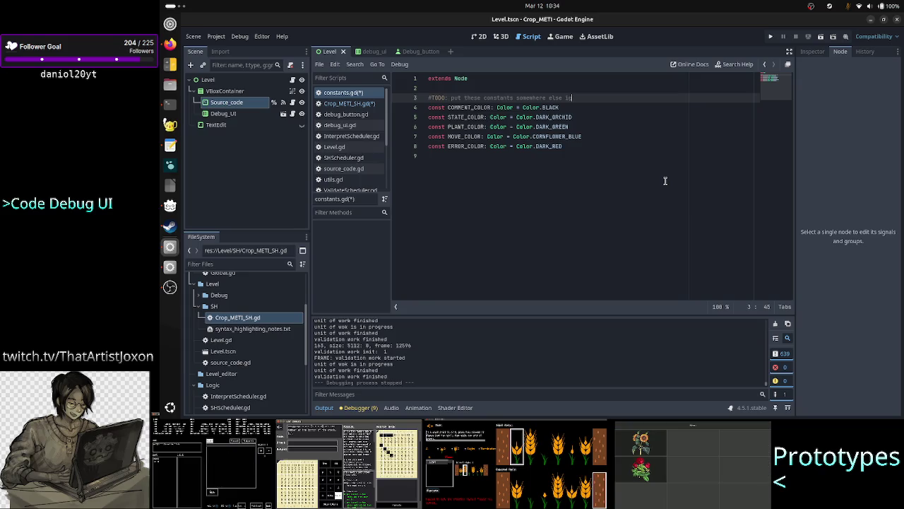
key("Home")
key("shift+End")
key("BackSpace")
key("BackSpace")
key("Down")
key("Down")
key("Down")
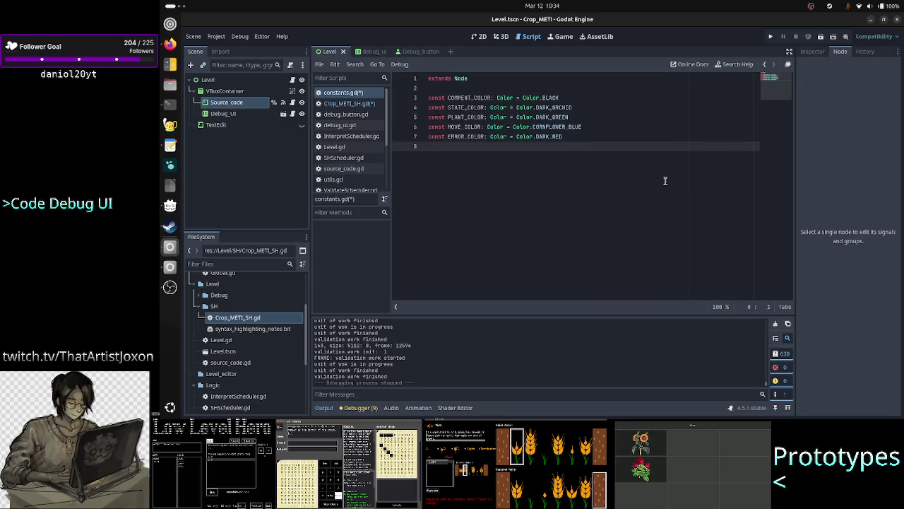
Step: Add a '#Syntax Highlighting constants' comment above the constants and save
key("Up")
key("Up")
key("Up")
key("Return")
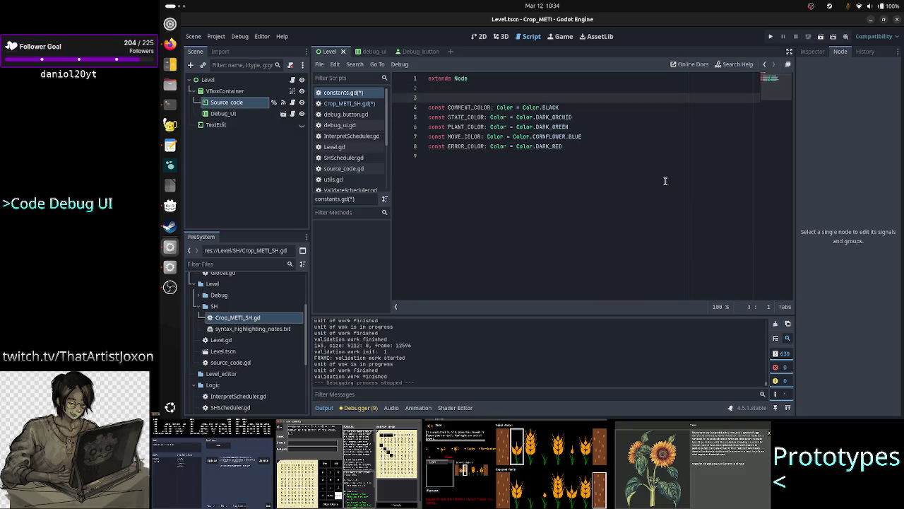
type("#")
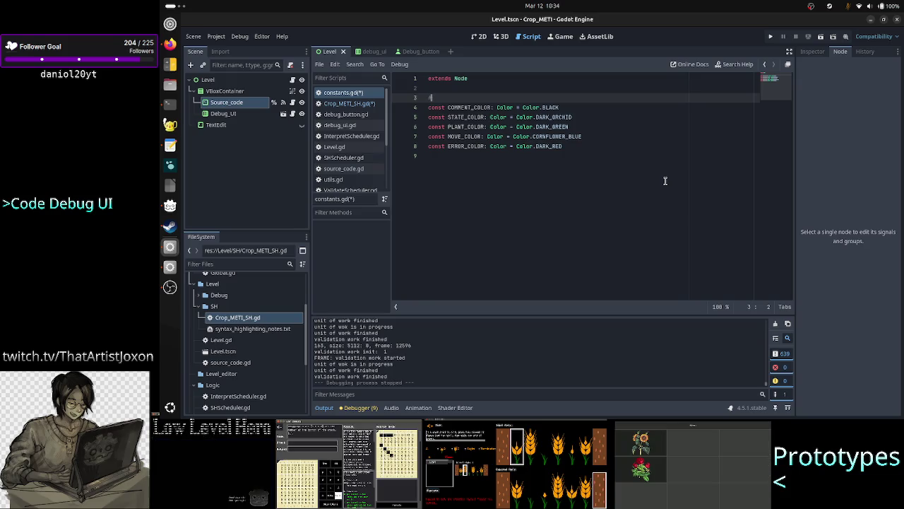
type("Synt")
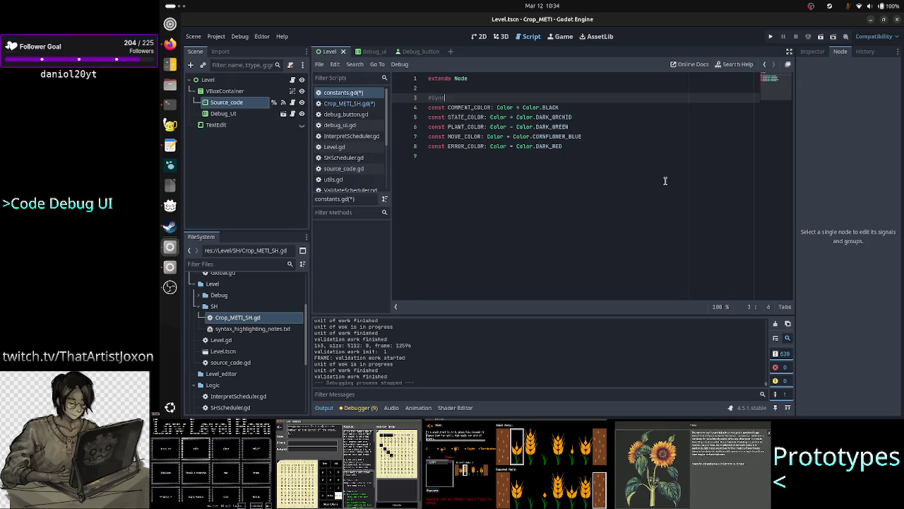
type("ax Hig")
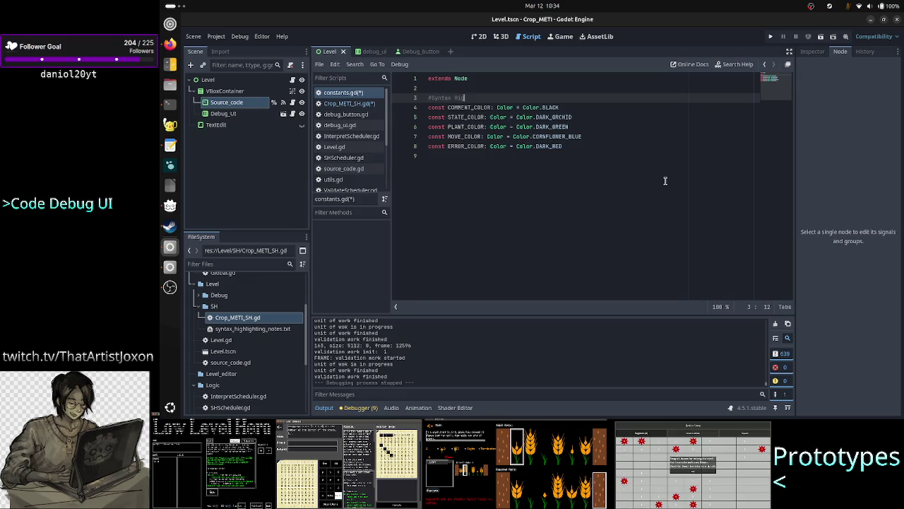
type("hlighting cons")
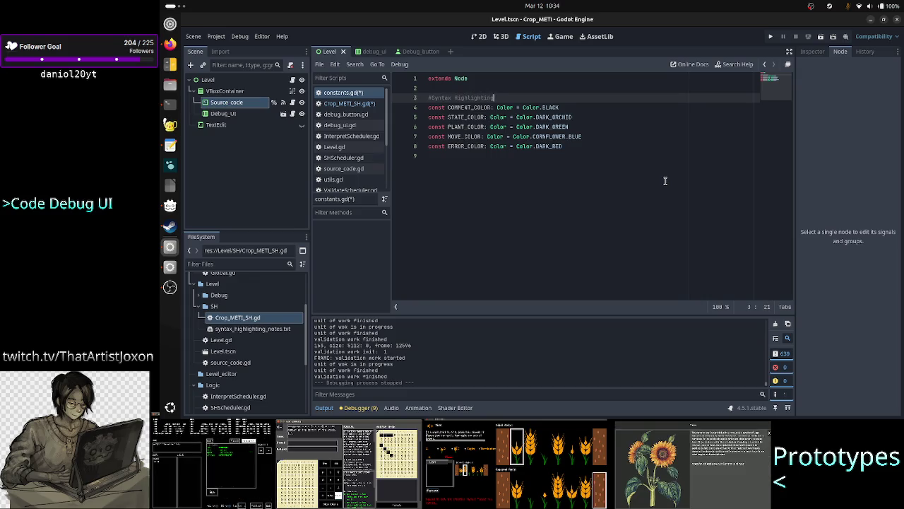
type("tants")
key("ctrl+s")
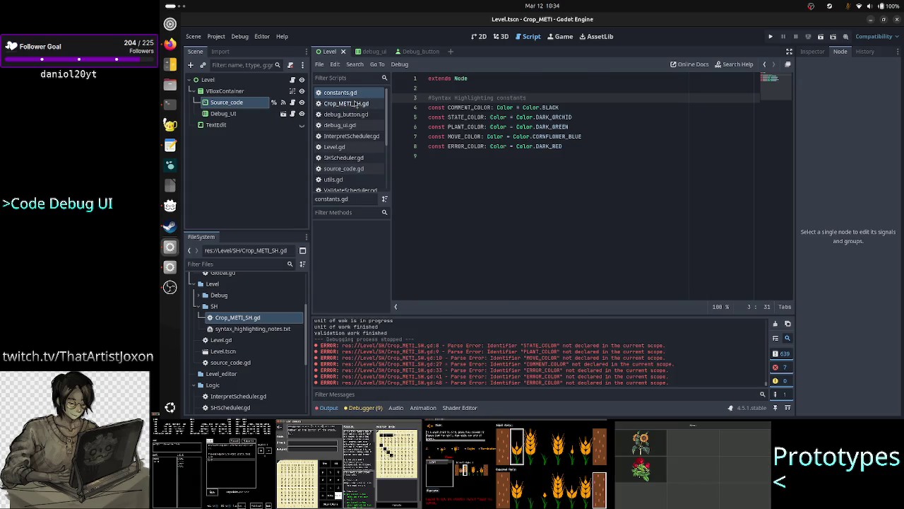
Step: Delete the extra blank lines under the class line in Crop_METI_SH.gd
left_click(346, 103)
left_click(535, 149)
key("Up")
key("Up")
key("Up")
key("Home")
key("BackSpace")
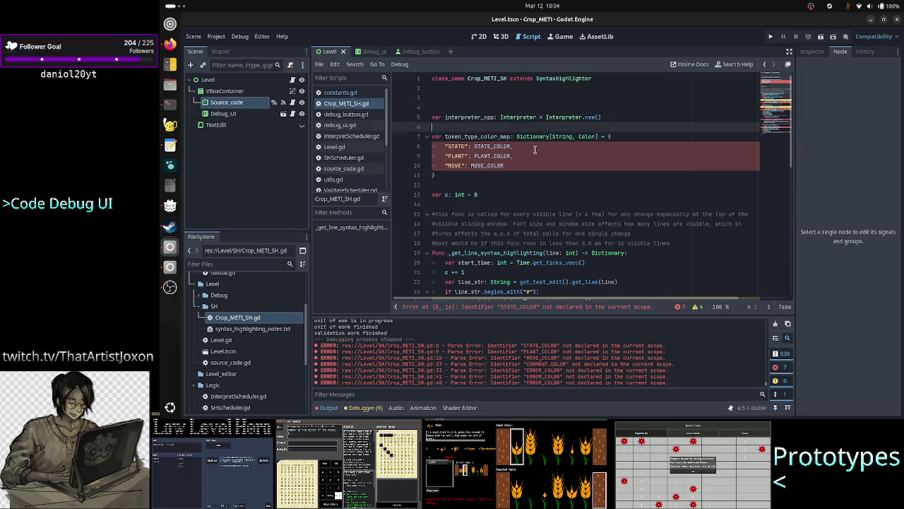
key("BackSpace")
key("Down")
key("Down")
key("Down")
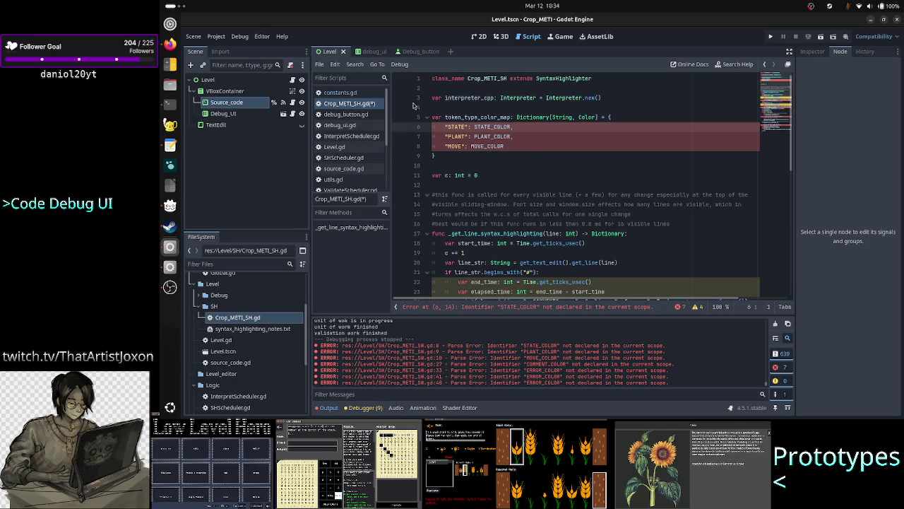
Step: In constants.gd, undo the accidental edit to the extends Node line
left_click(340, 93)
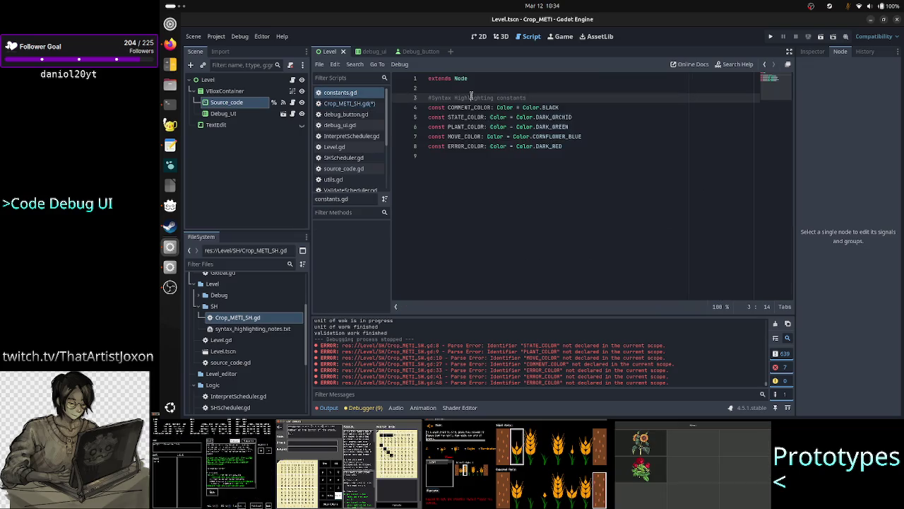
key("Up")
key("Up")
key("Home")
key("Right")
key("BackSpace")
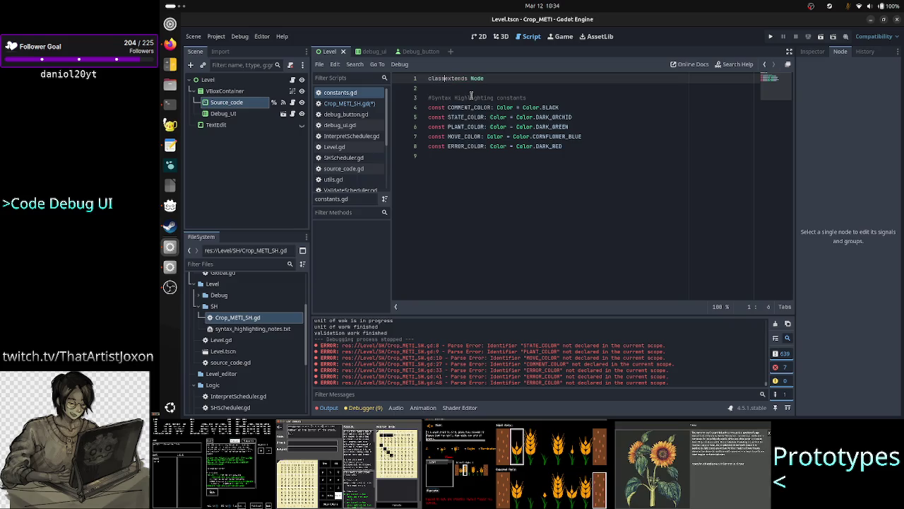
key("Escape")
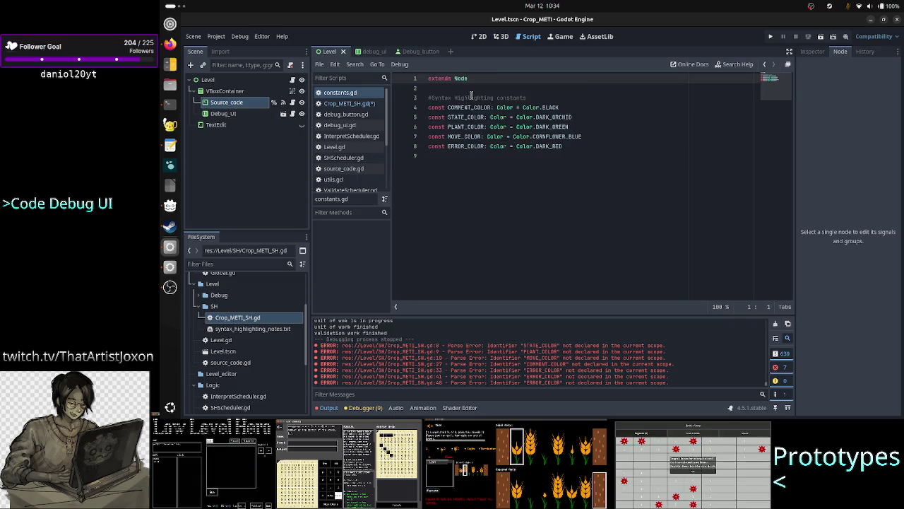
key("ctrl+z")
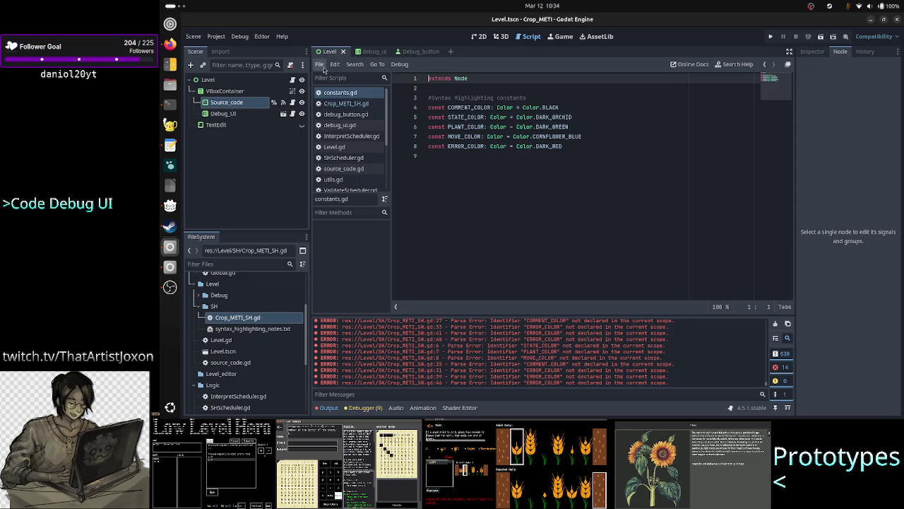
left_click(216, 36)
left_click(227, 49)
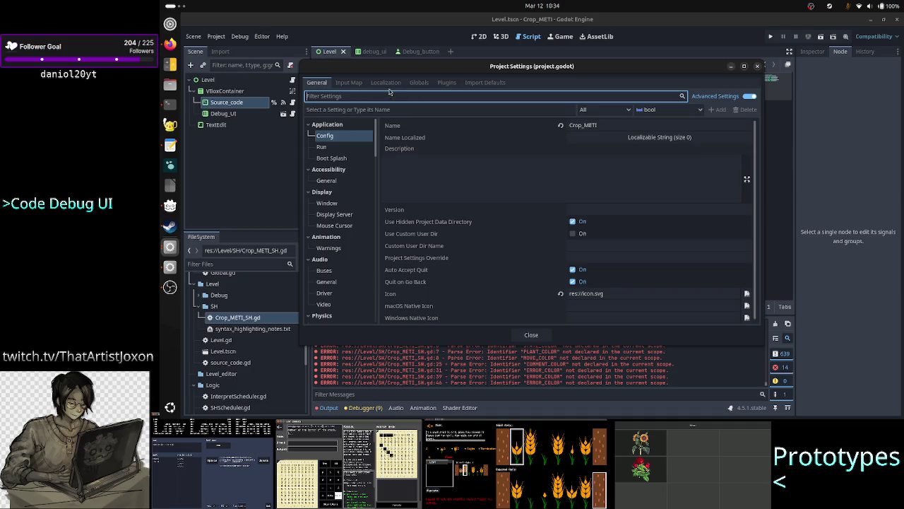
left_click(420, 83)
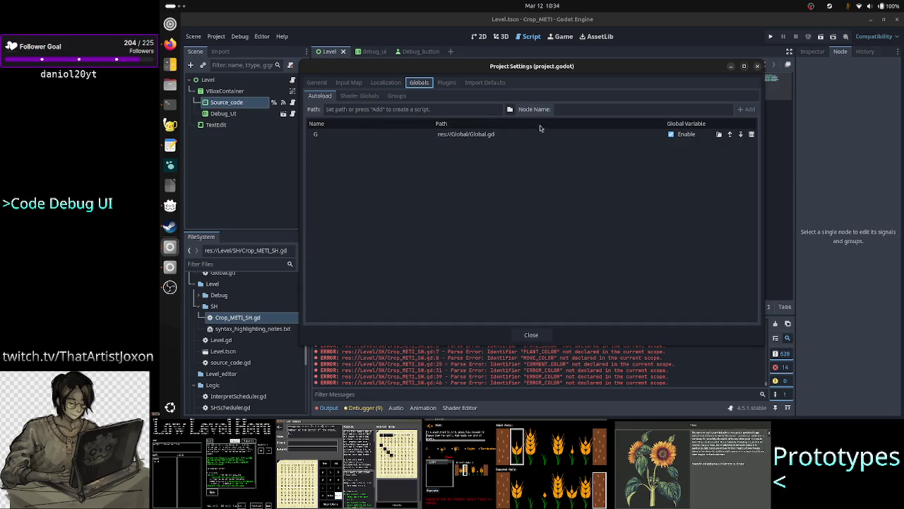
left_click(509, 109)
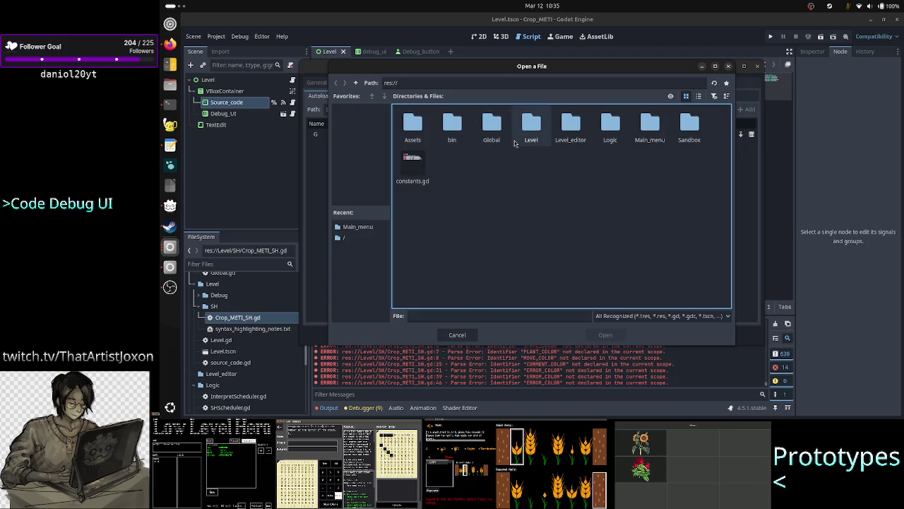
left_click(495, 130)
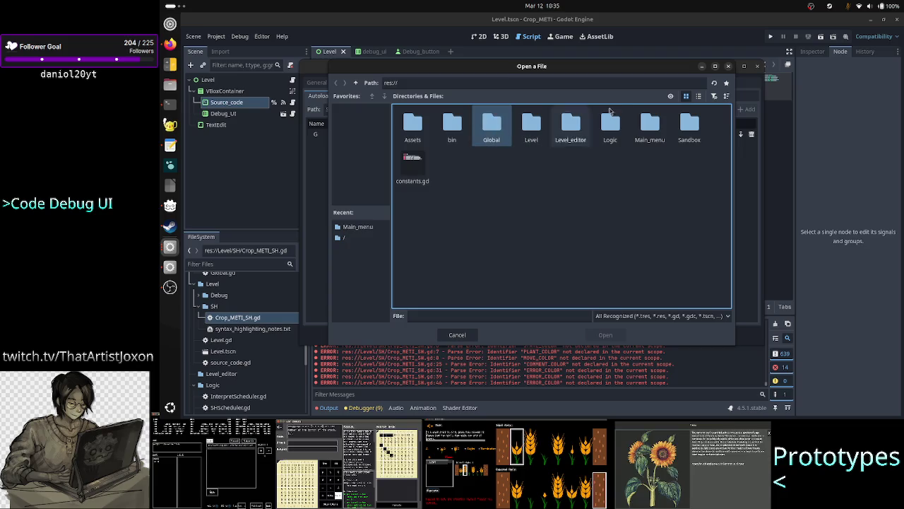
left_click(728, 65)
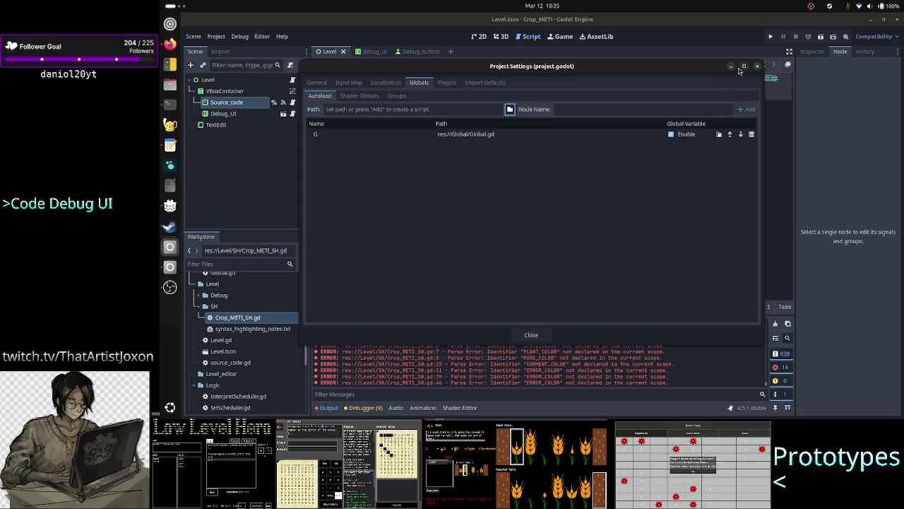
left_click(756, 67)
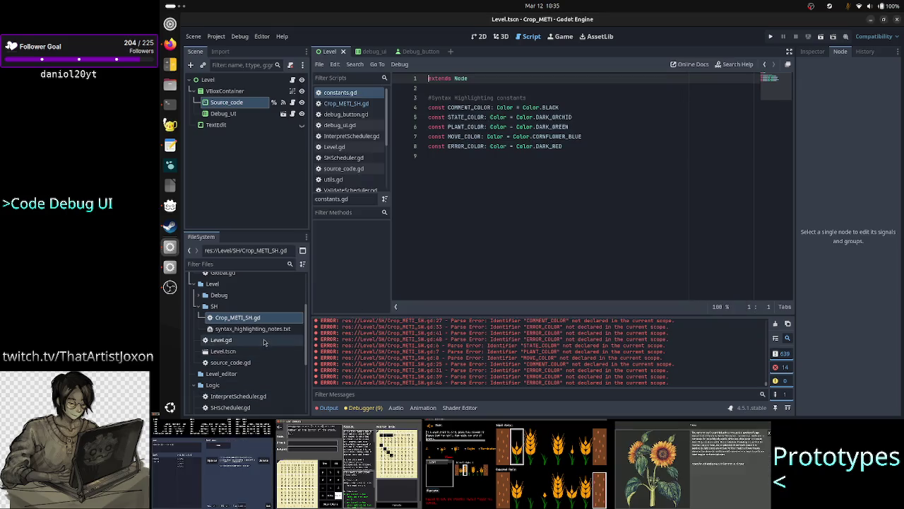
Step: Close the constants.gd script in the script list
scroll(265, 342, "down", 5)
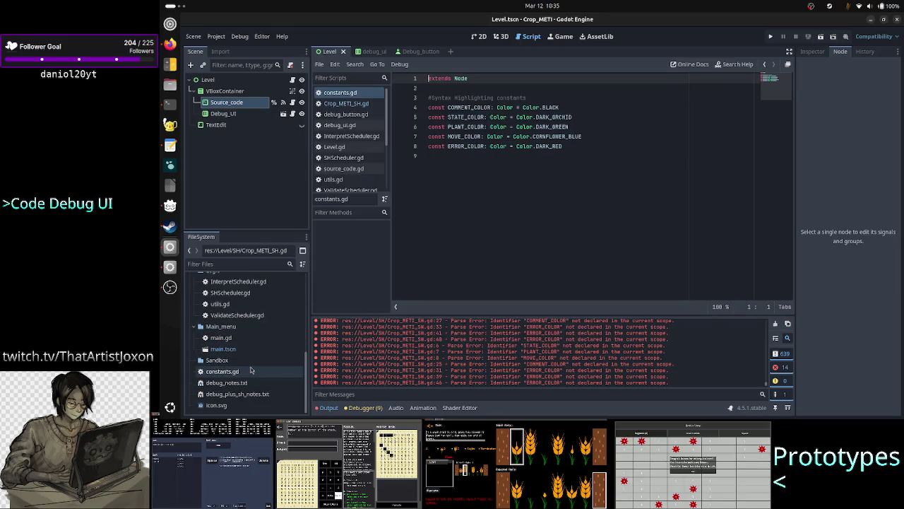
left_click(439, 198)
key("ctrl+w")
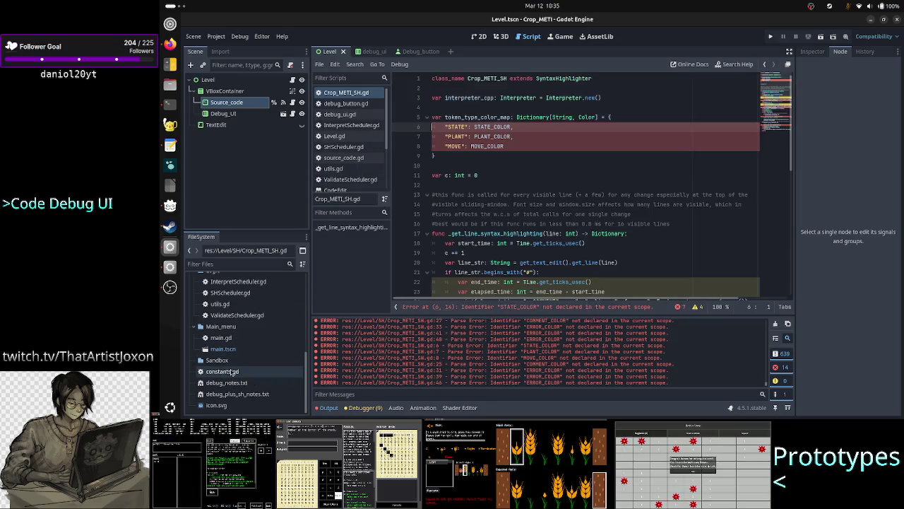
Step: Move constants.gd from the project root into the res://Global folder
right_click(231, 371)
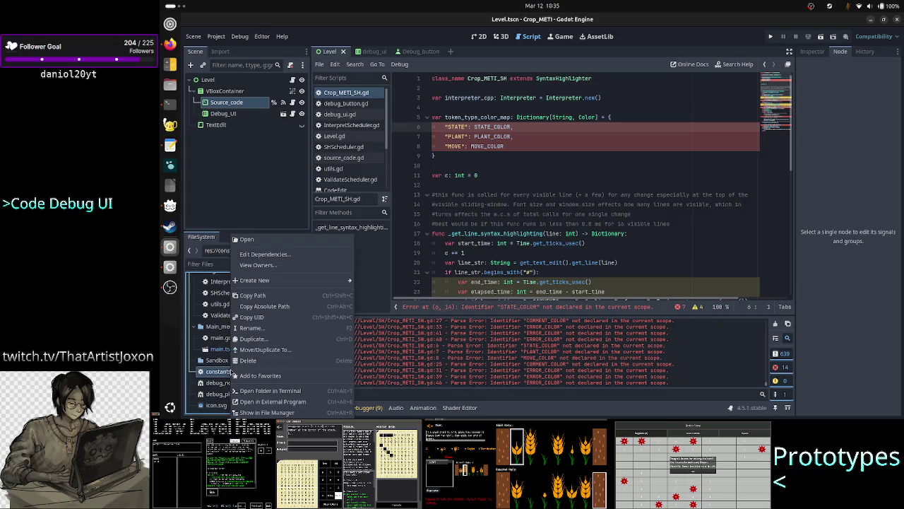
left_click(271, 351)
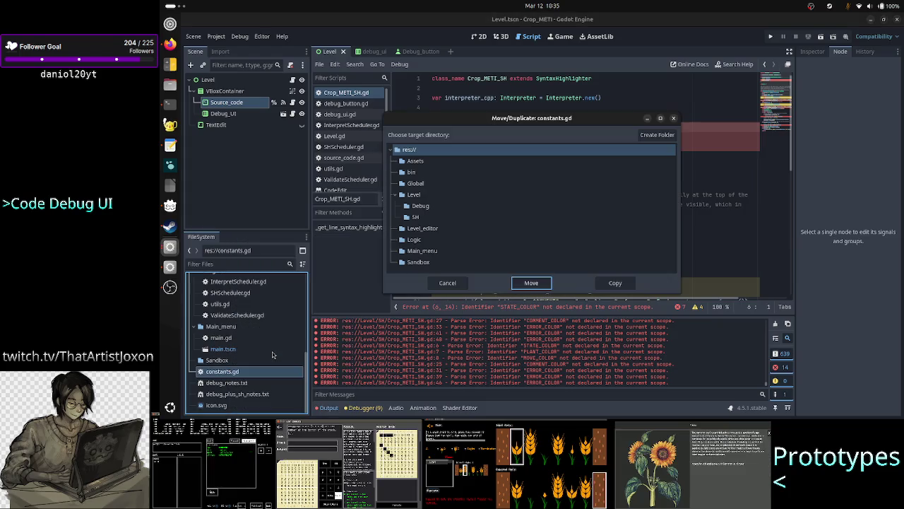
left_click(417, 183)
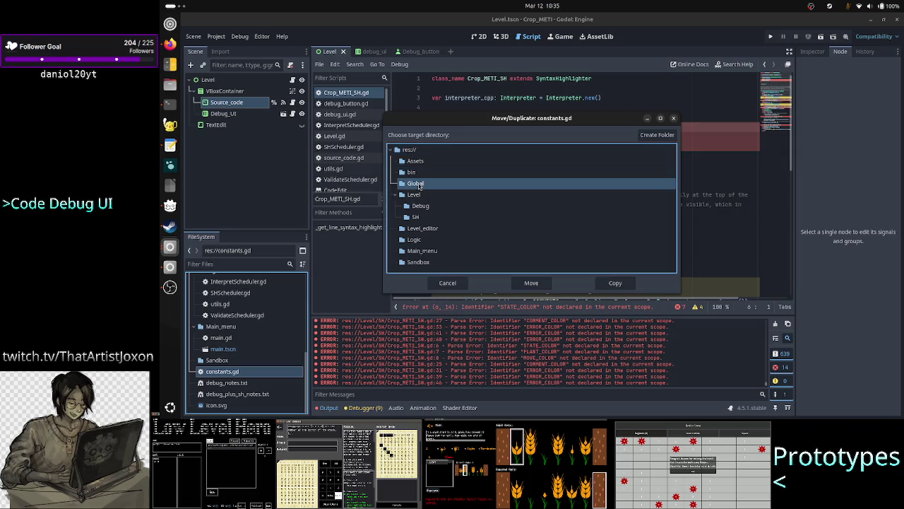
left_click(533, 283)
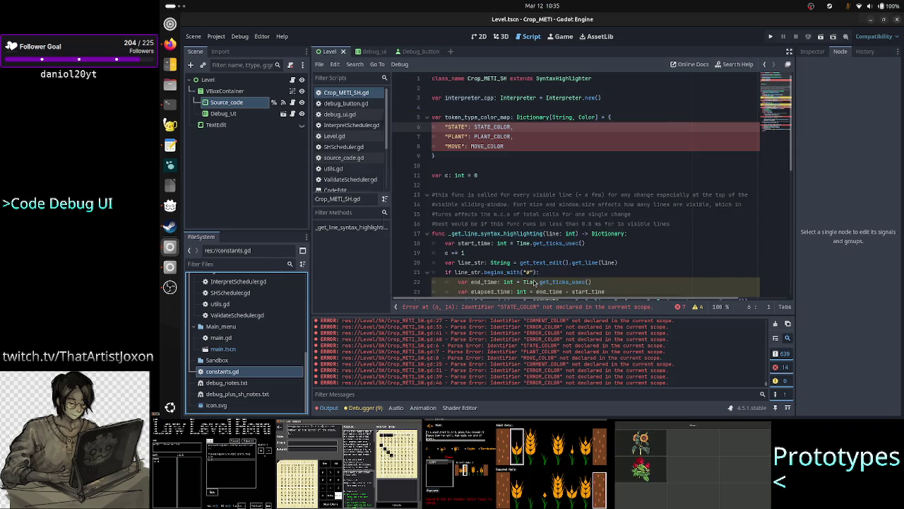
left_click(478, 181)
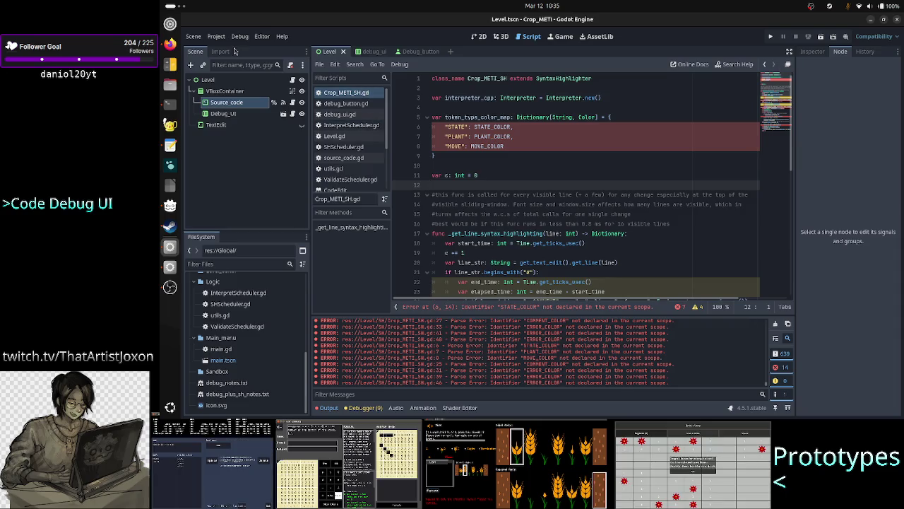
left_click(216, 36)
left_click(222, 48)
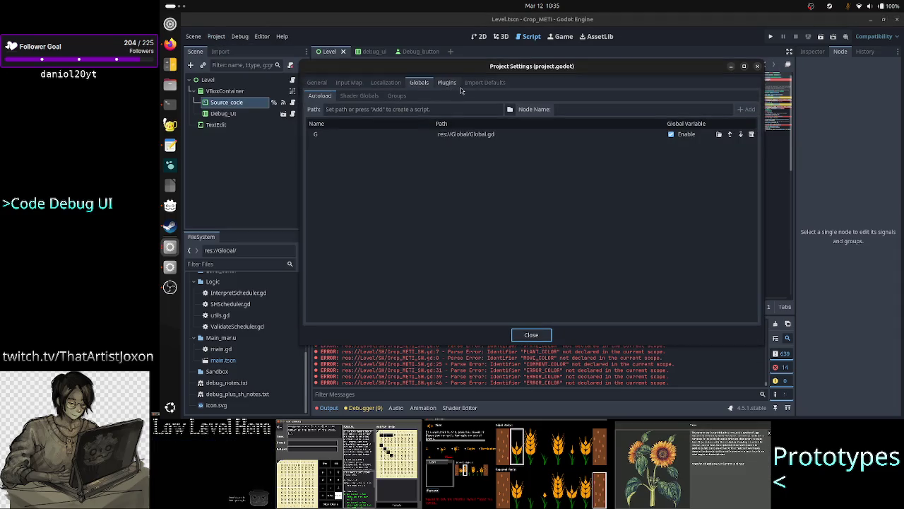
Step: Add res://Global/constants.gd as an autoload named C and close Project Settings
left_click(510, 109)
double_click(503, 134)
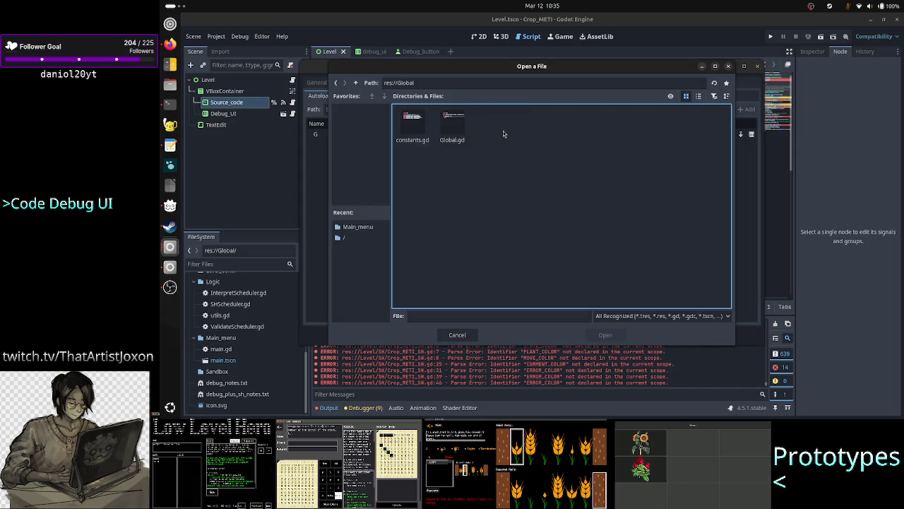
left_click(413, 127)
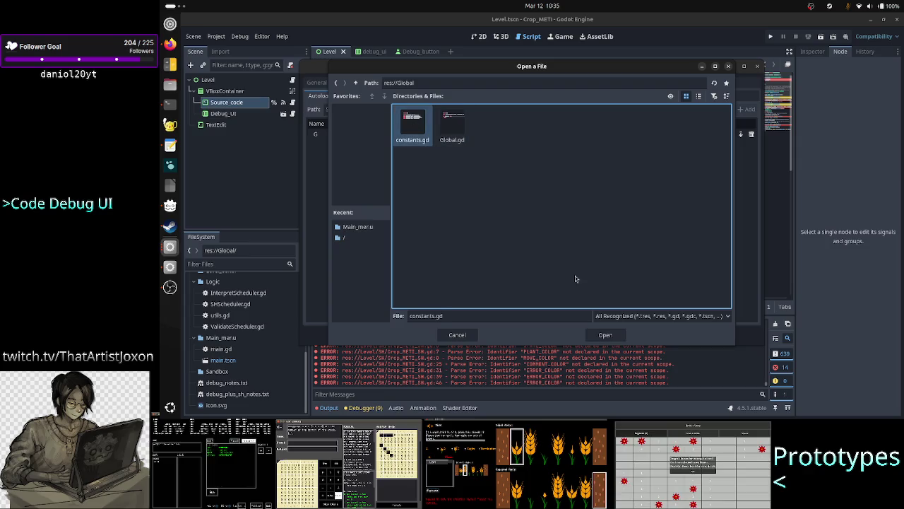
left_click(607, 336)
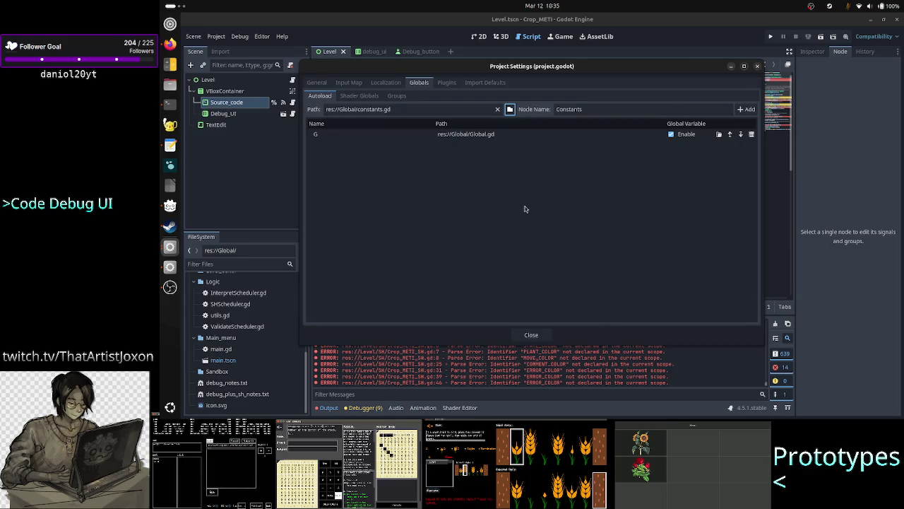
left_click(603, 108)
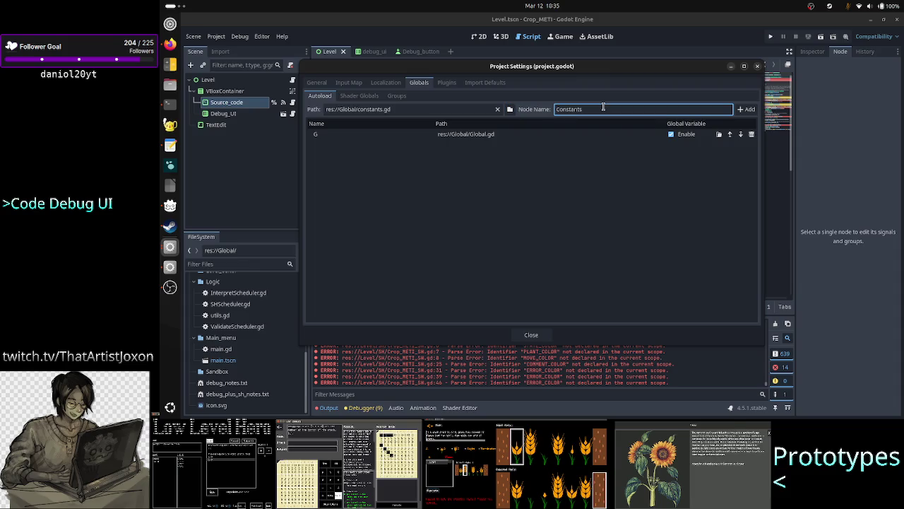
key("BackSpace")
key("BackSpace")
key("BackSpace")
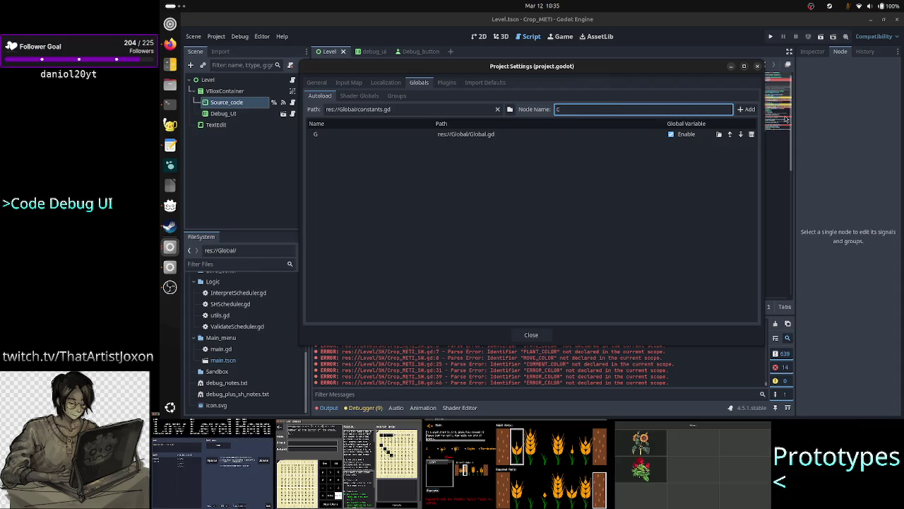
left_click(746, 110)
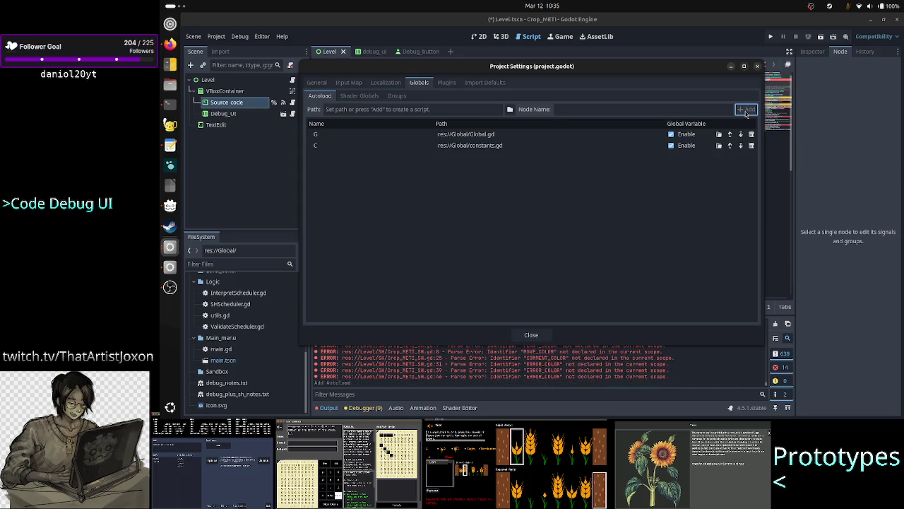
left_click(532, 334)
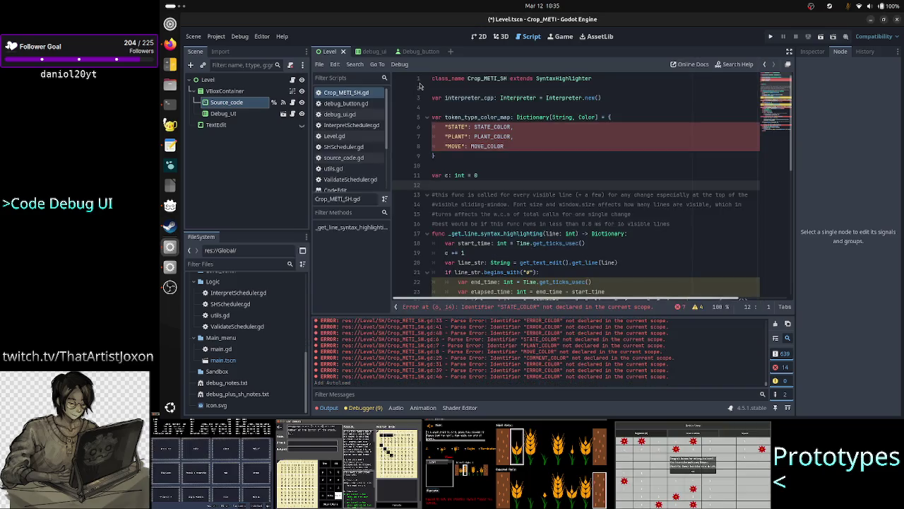
Step: Prefix STATE_COLOR, PLANT_COLOR and MOVE_COLOR on lines 6–8 with 'C.'
left_click(475, 126)
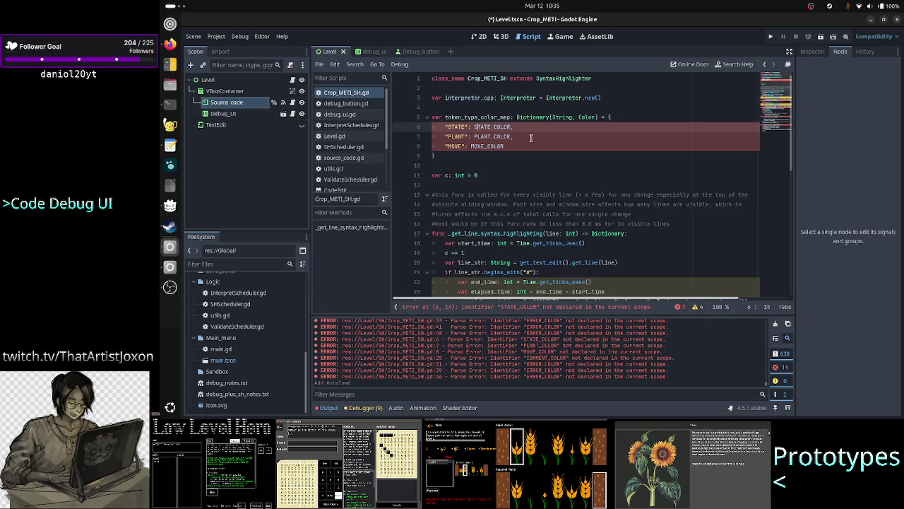
type("C.")
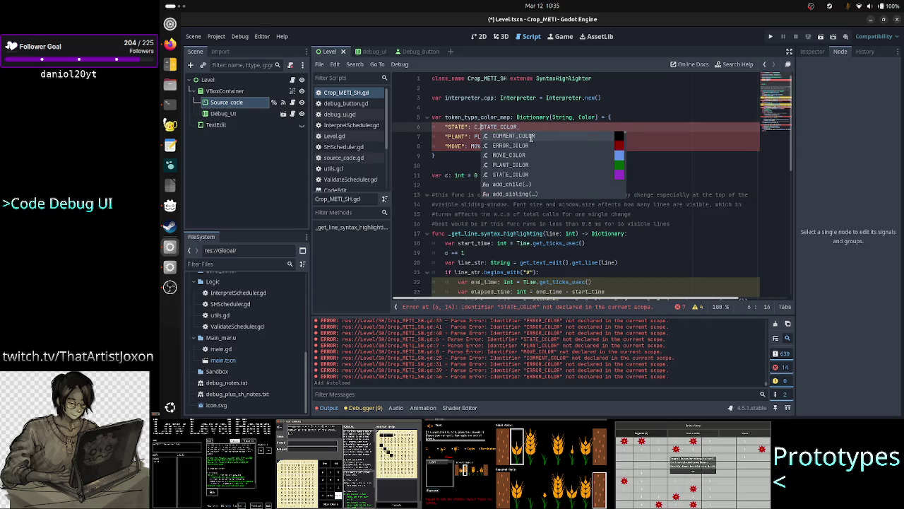
key("Down")
key("Left")
key("Left")
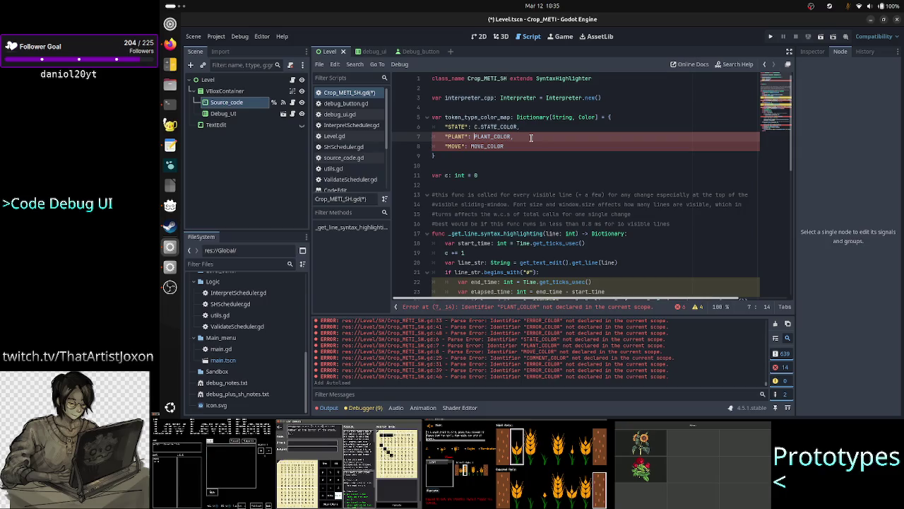
type("C.")
key("Escape")
key("Down")
key("Left")
key("Left")
key("Left")
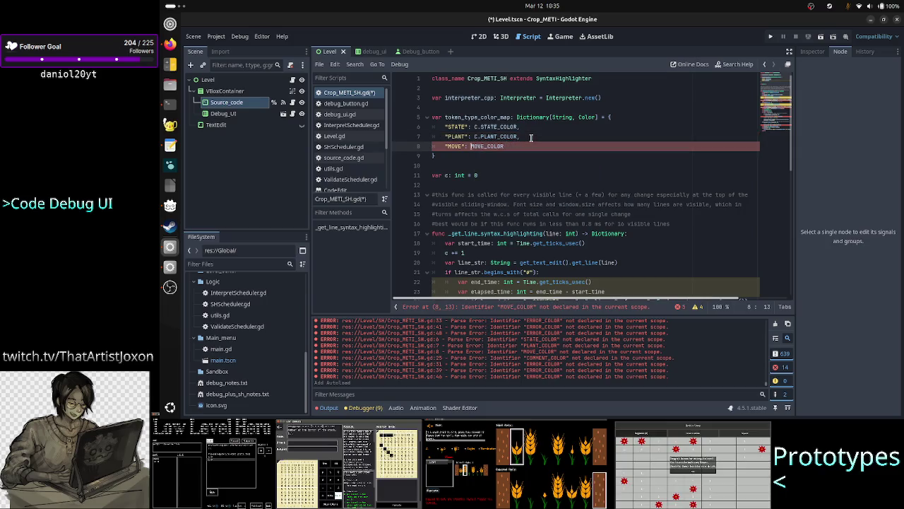
type("C.")
key("Escape")
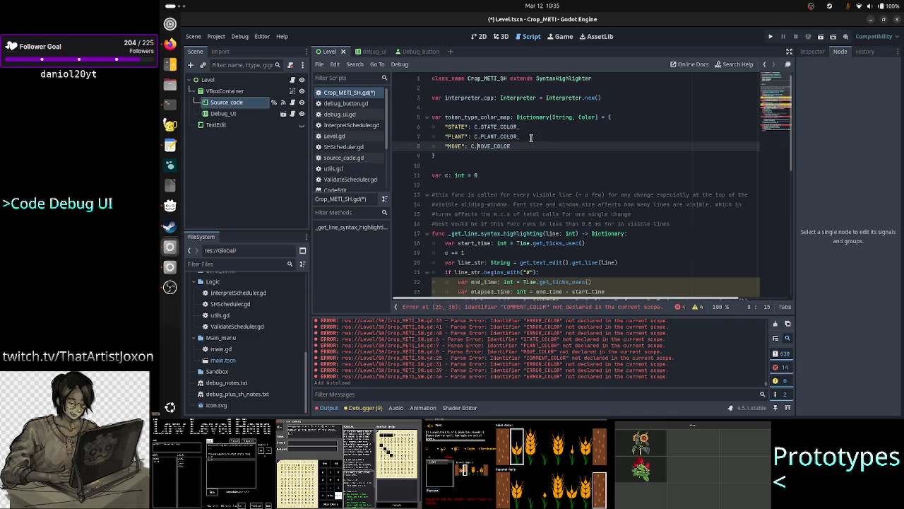
Step: Review the edited token_type_color_map entries on lines 6–8
key("Down")
key("Up")
key("Up")
key("Up")
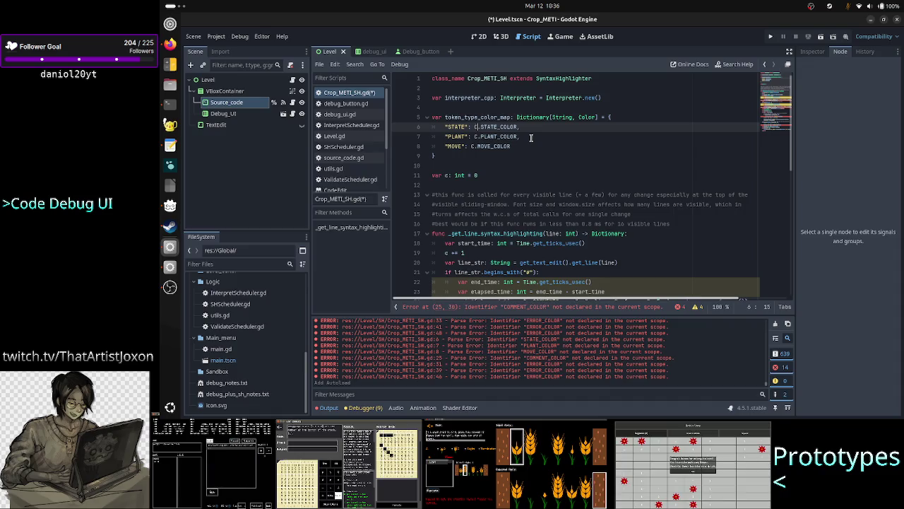
key("Down")
key("Down")
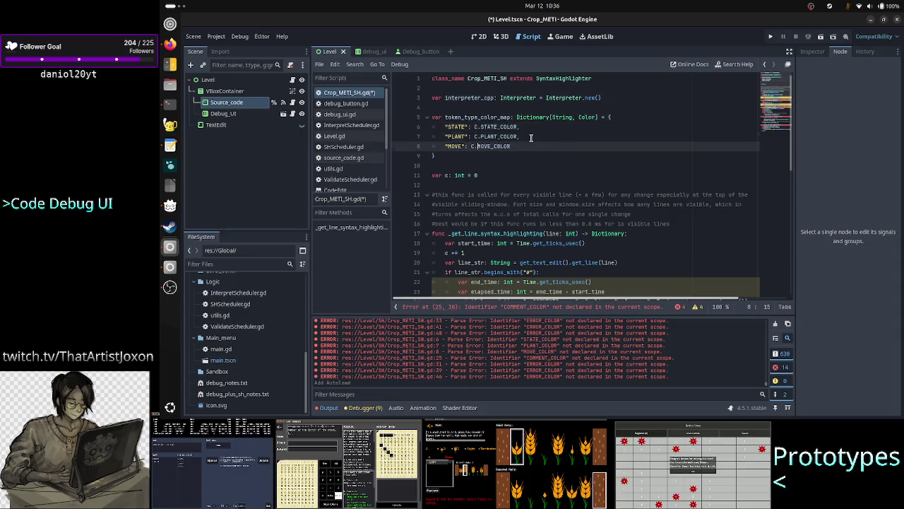
key("Up")
key("Up")
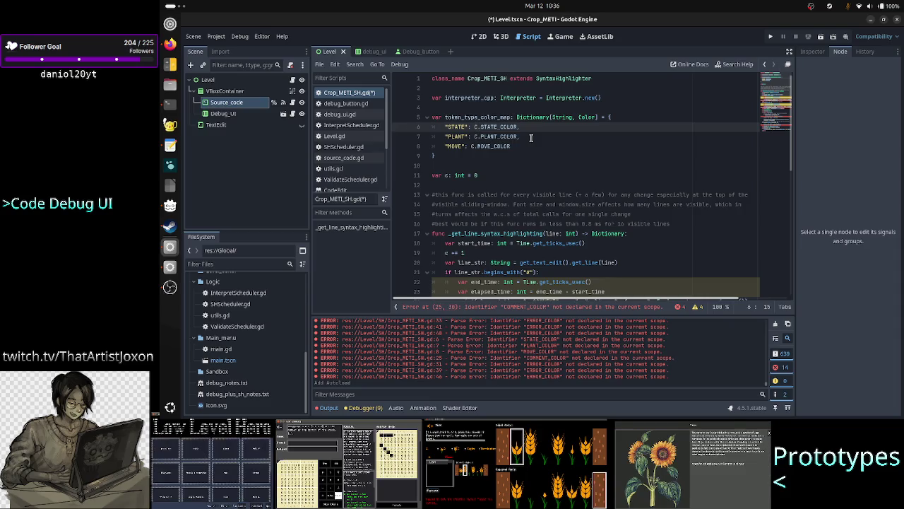
left_click(530, 145)
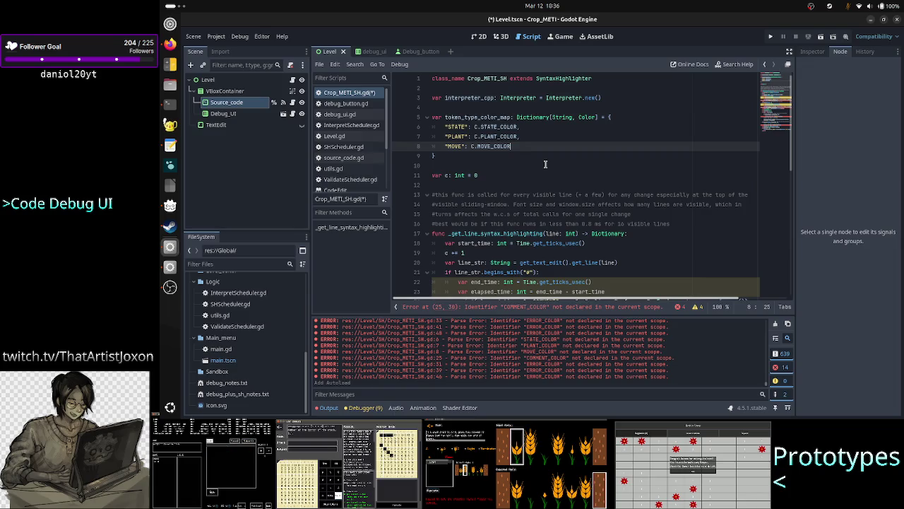
key("Up")
key("Up")
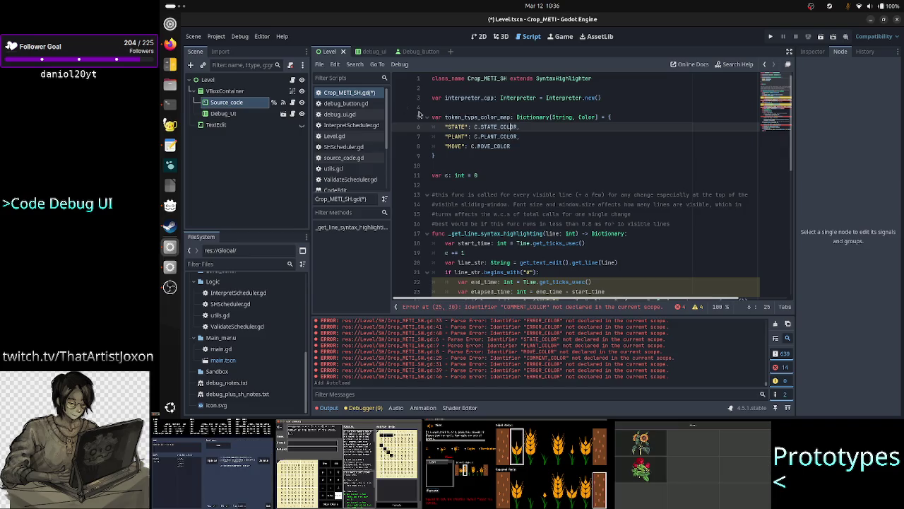
left_click(535, 137)
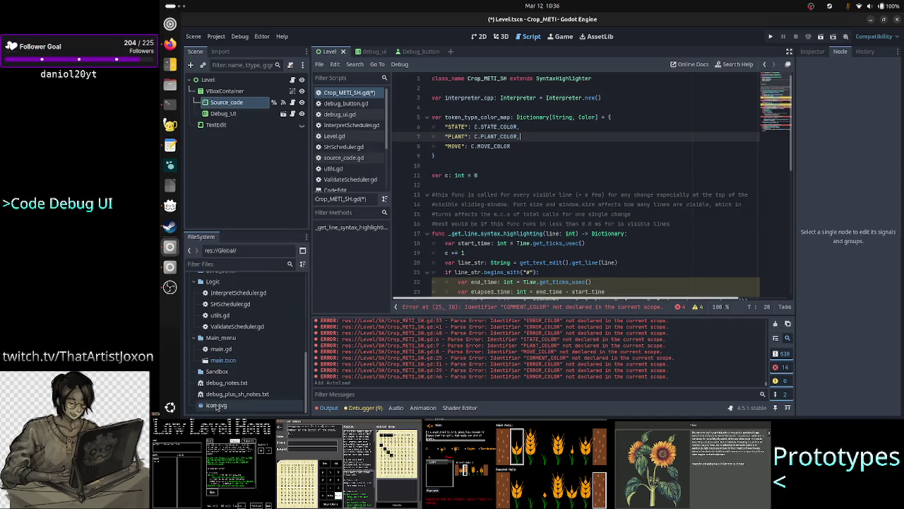
Step: Save Crop_METI_SH.gd and check the colour constant names in constants.gd
scroll(220, 349, "up", 5)
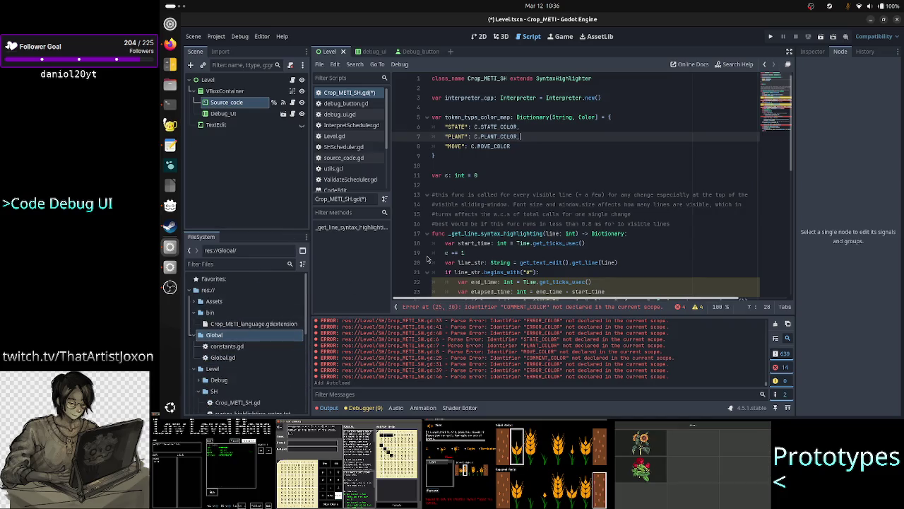
key("ctrl+s")
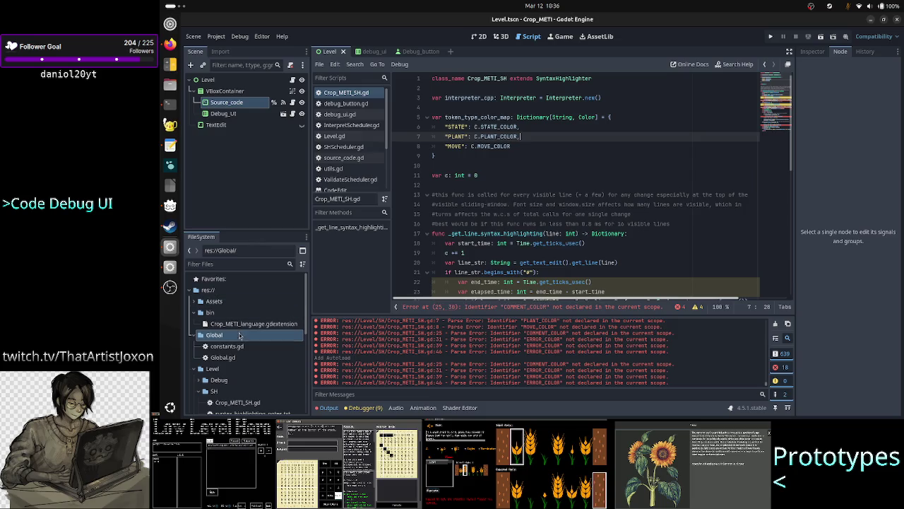
double_click(241, 348)
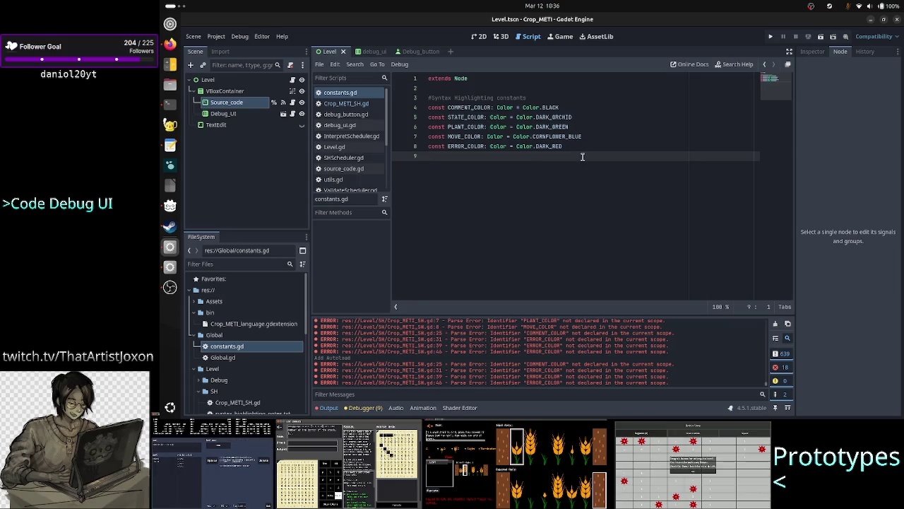
left_click(365, 104)
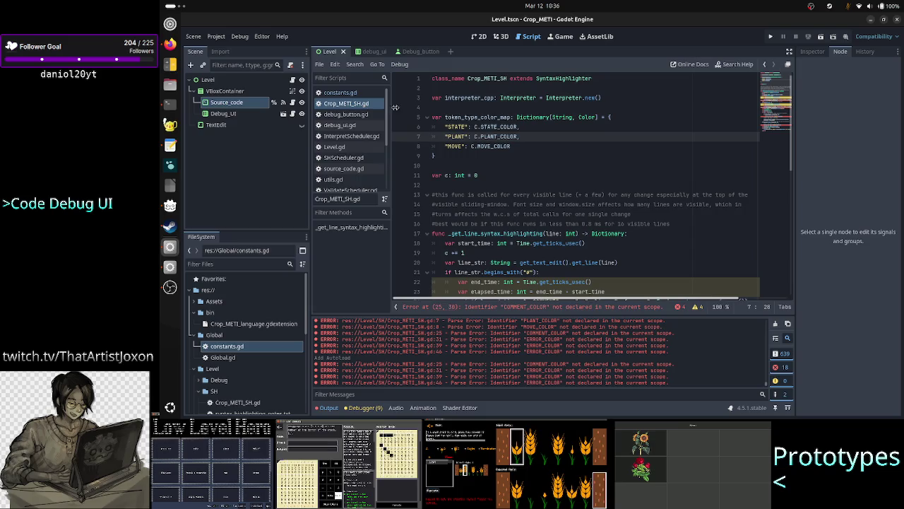
Step: Prefix COMMENT_COLOR on line 25 and ERROR_COLOR on line 31 with 'C.'
scroll(606, 172, "down", 5)
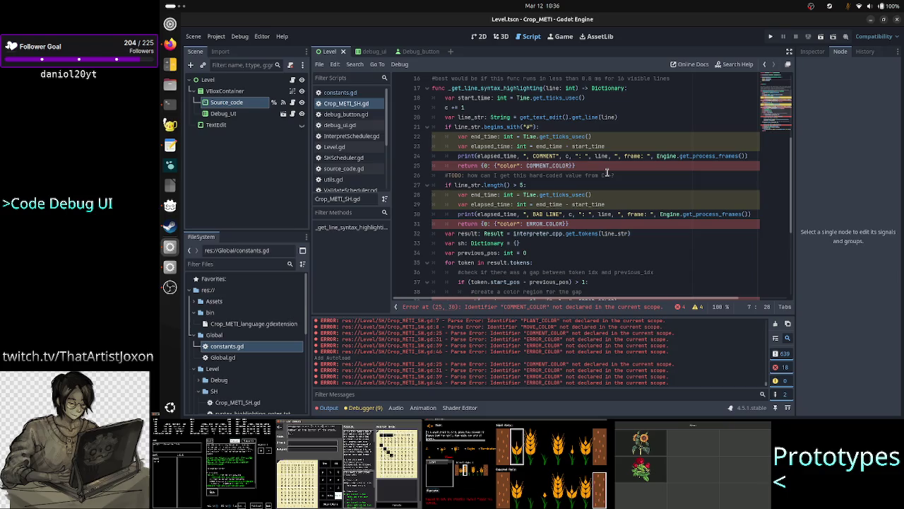
left_click(588, 164)
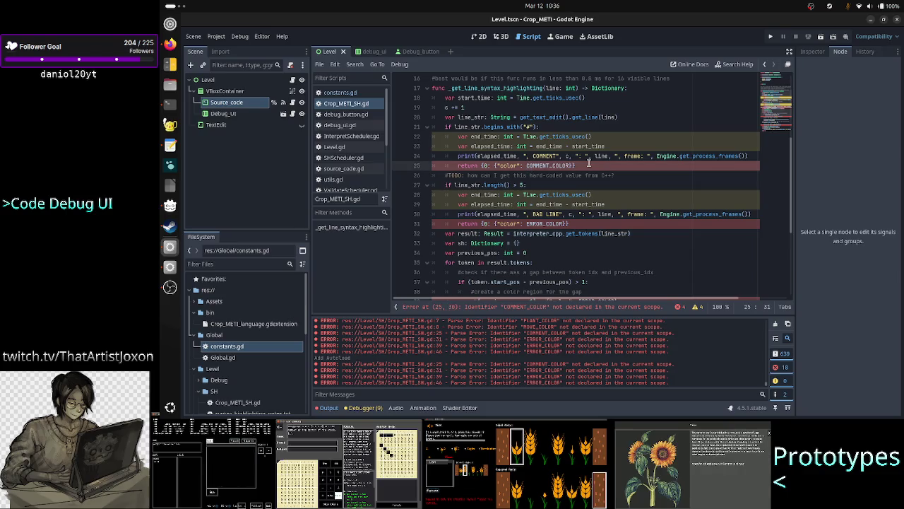
type("C.")
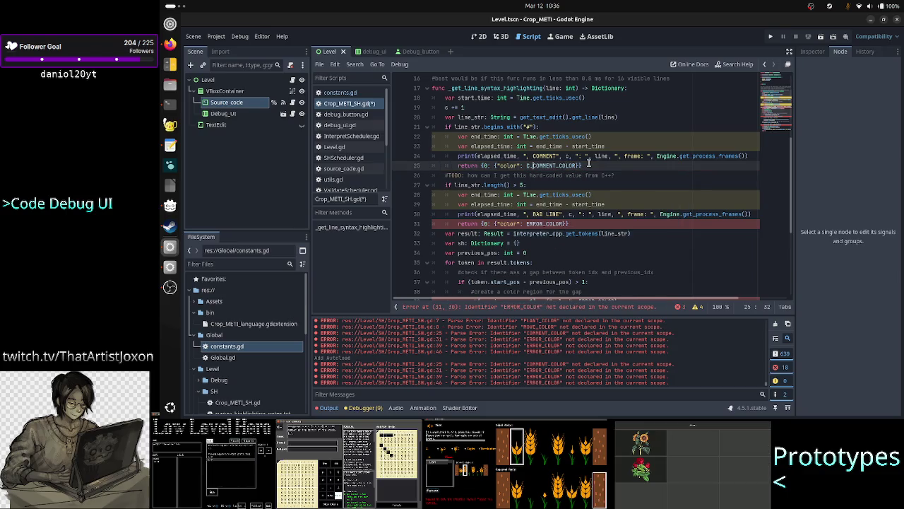
key("Down")
key("Down")
key("Down")
key("Left")
key("Left")
type("C.")
key("Escape")
Step: Prefix the ERROR_COLOR references on lines 39 and 46 with 'C.'
key("Down")
key("Down")
key("Down")
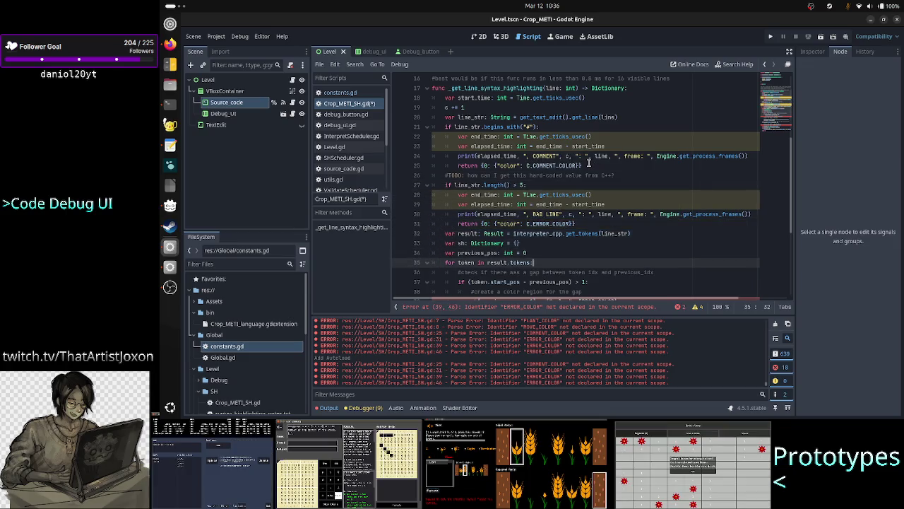
key("Down")
key("Down")
key("Down")
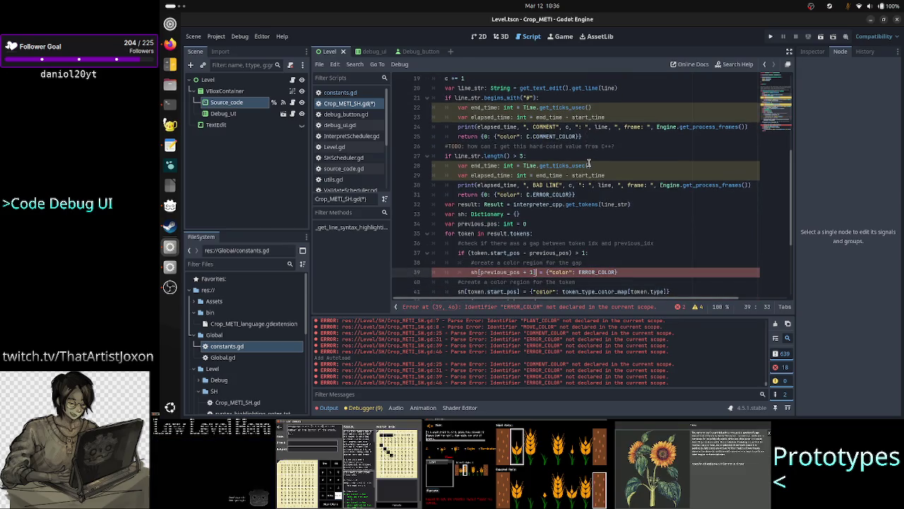
key("Right")
key("Right")
key("Right")
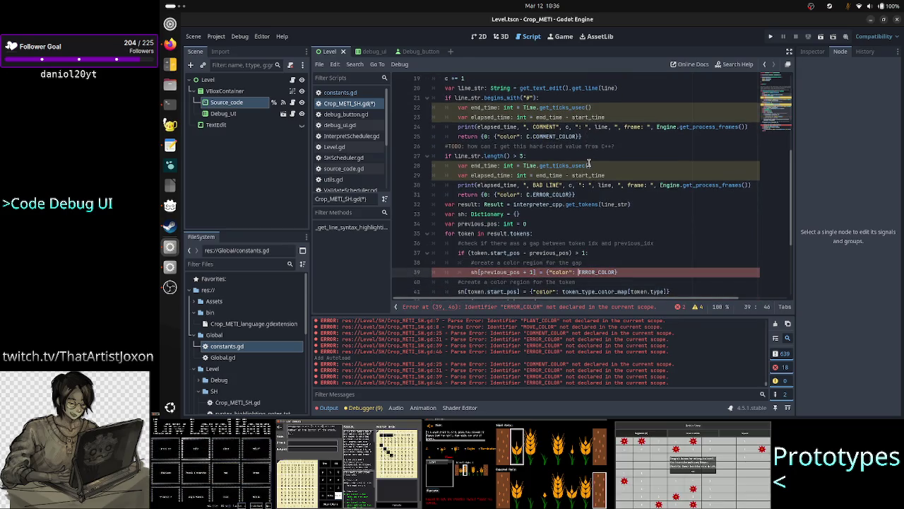
type("C.")
key("Escape")
key("Down")
key("Down")
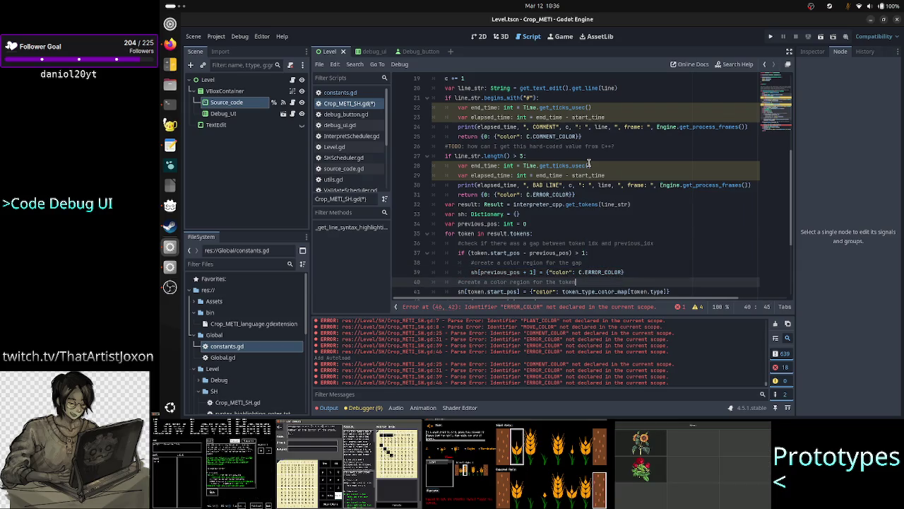
key("Down")
key("Down")
key("Down")
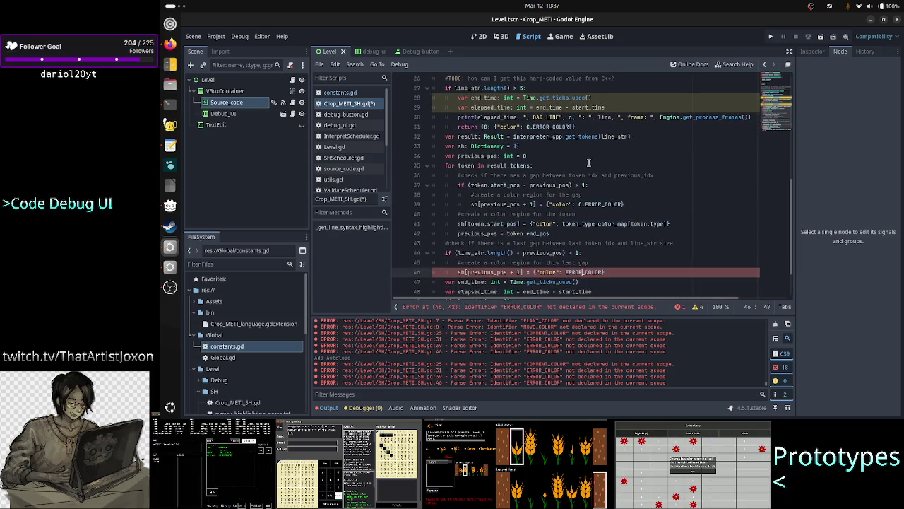
type("C.")
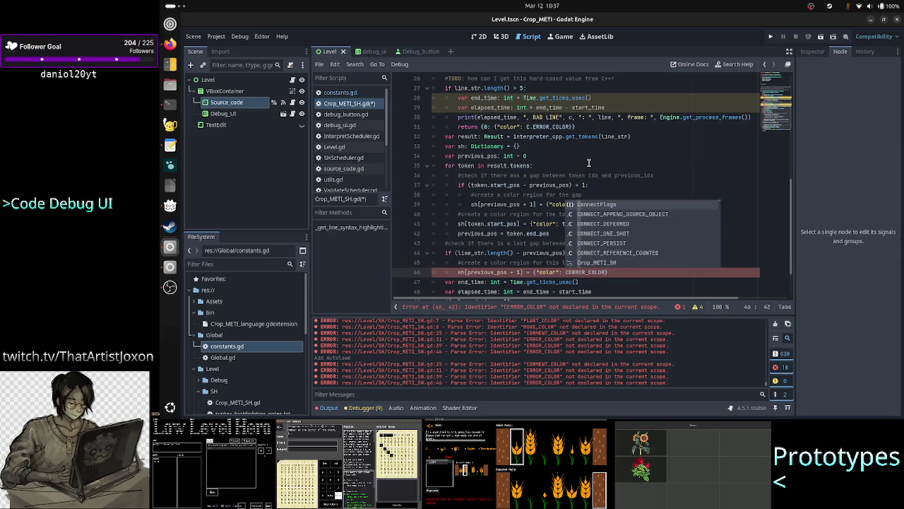
key("Escape")
Step: Save Crop_METI_SH.gd and clear the error messages in the Output panel
key("Down")
key("Down")
key("Down")
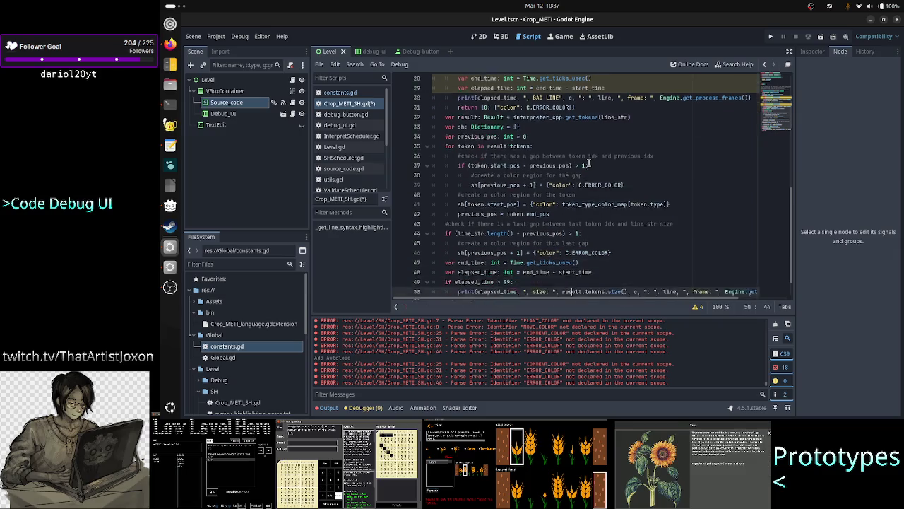
key("ctrl+s")
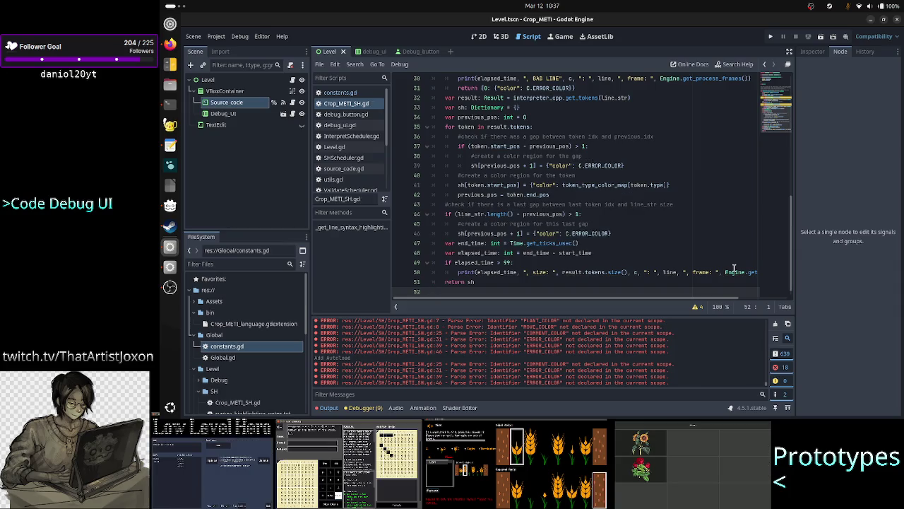
left_click(776, 324)
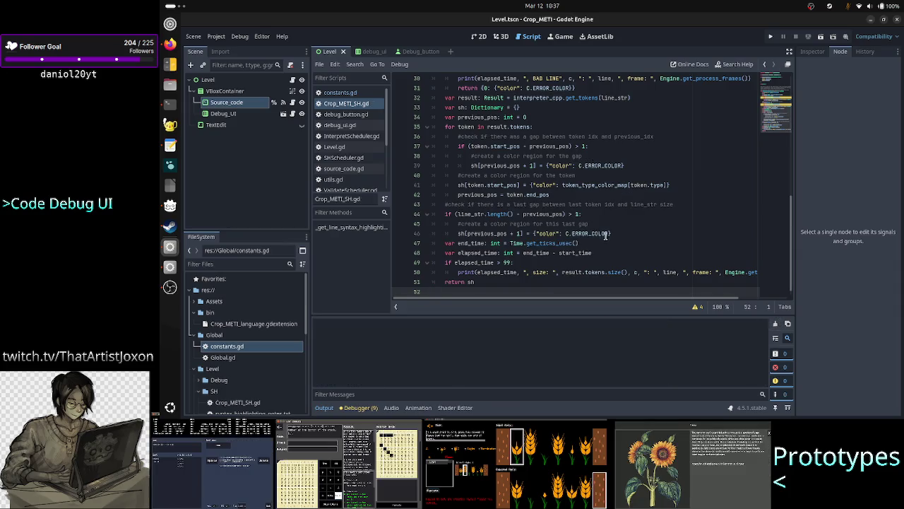
Step: Scroll through Crop_METI_SH.gd and mark the TODO about the hard-coded C++ value
scroll(549, 210, "up", 10)
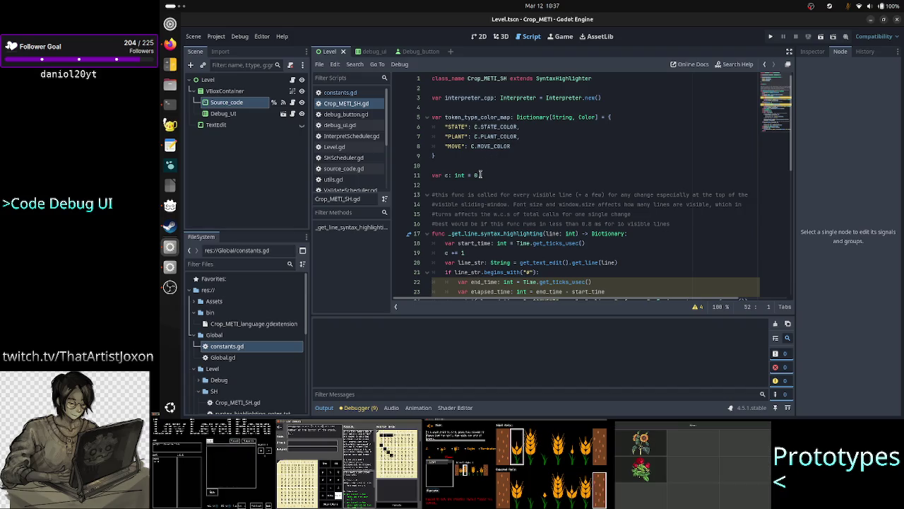
scroll(511, 205, "down", 3)
scroll(510, 205, "up", 2)
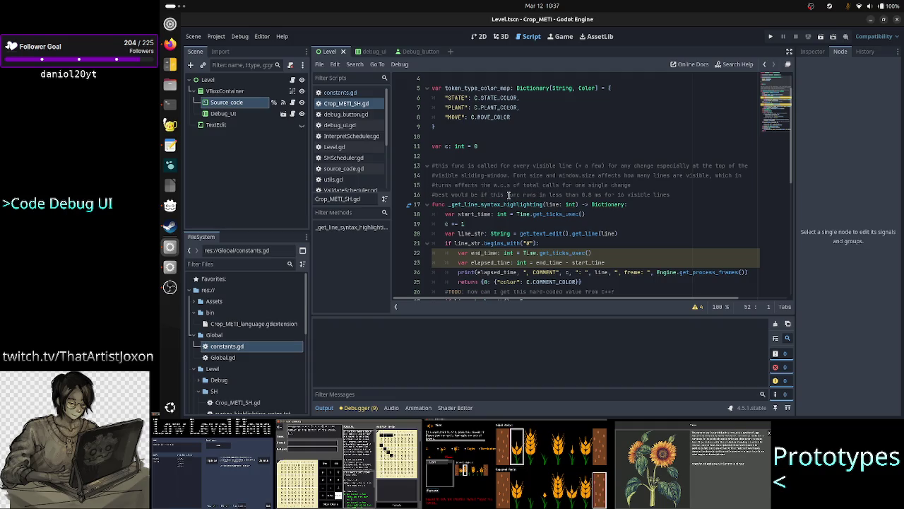
scroll(607, 226, "down", 6)
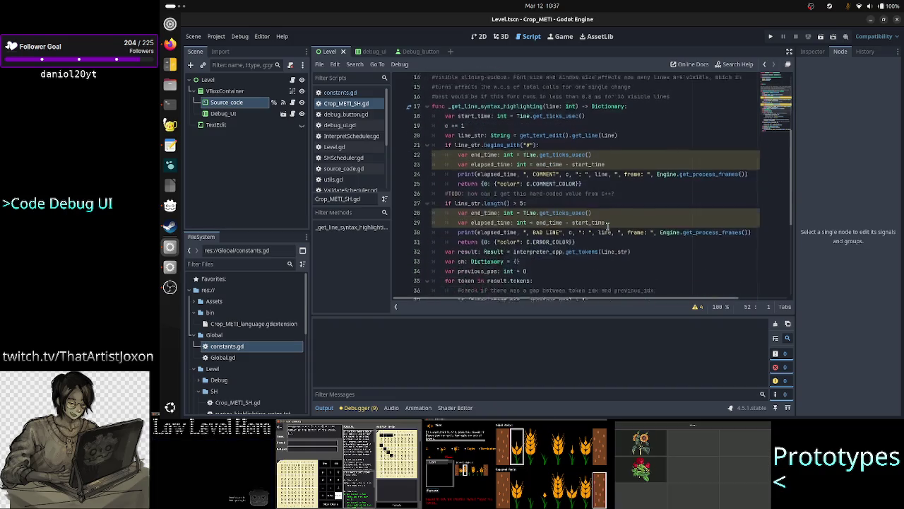
scroll(607, 226, "up", 5)
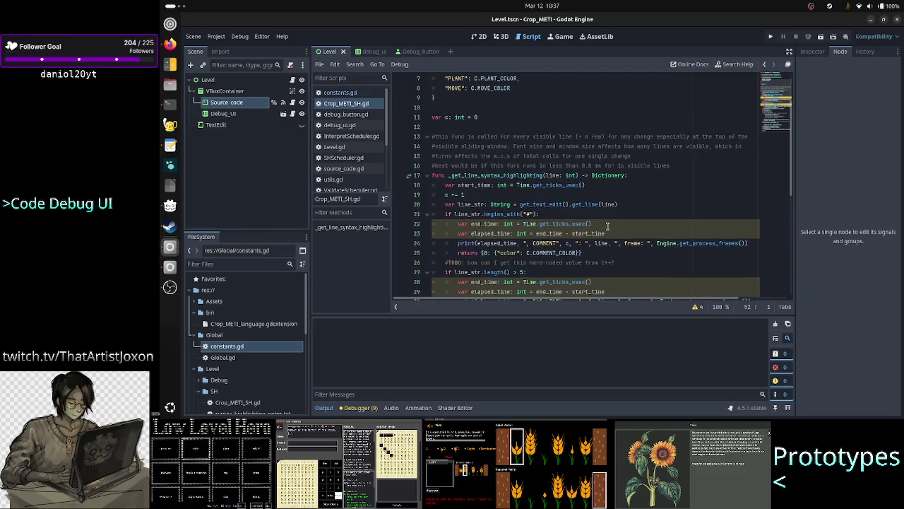
scroll(607, 226, "down", 1)
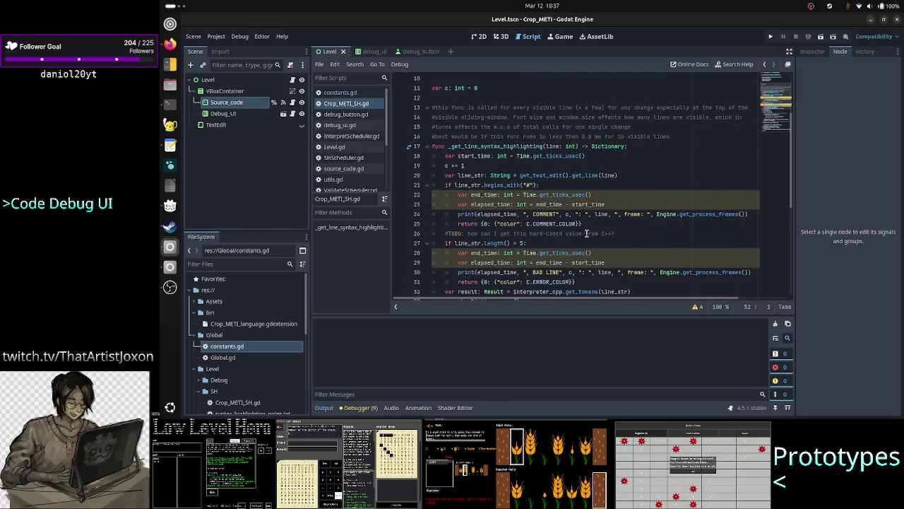
left_click_drag(622, 234, 572, 234)
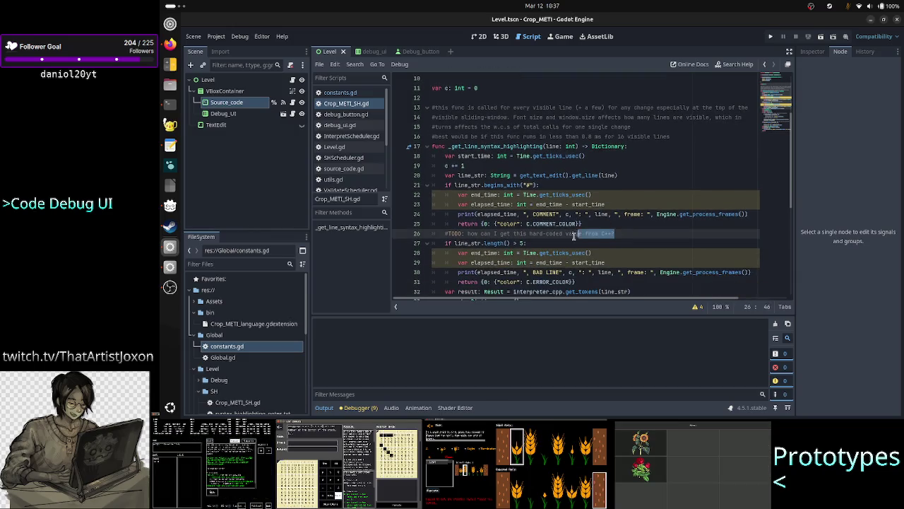
Step: Select the hard-coded 5, then the whole line-27 length check, and switch to Firefox
left_click(535, 243)
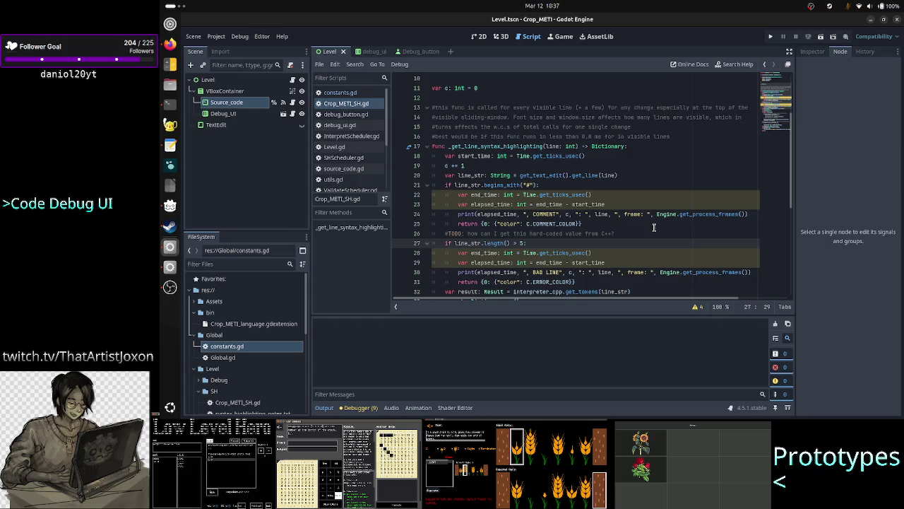
key("shift+Left")
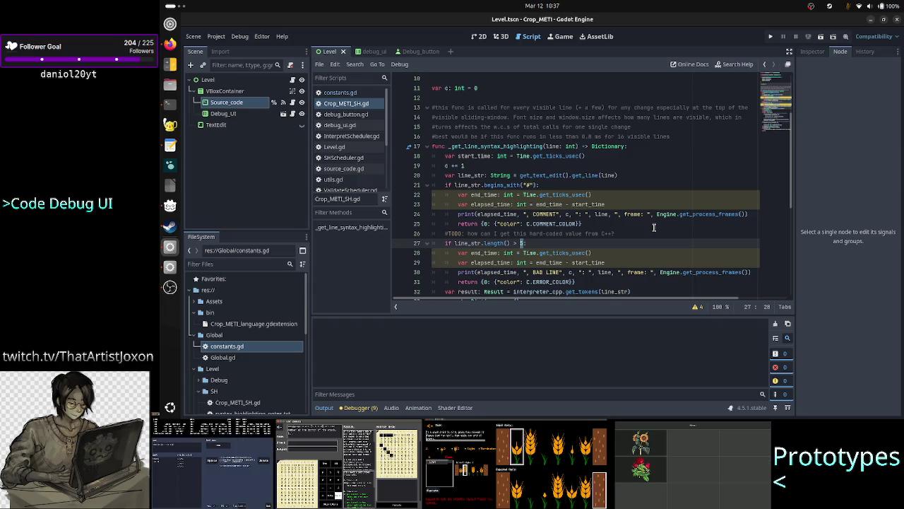
key("Right")
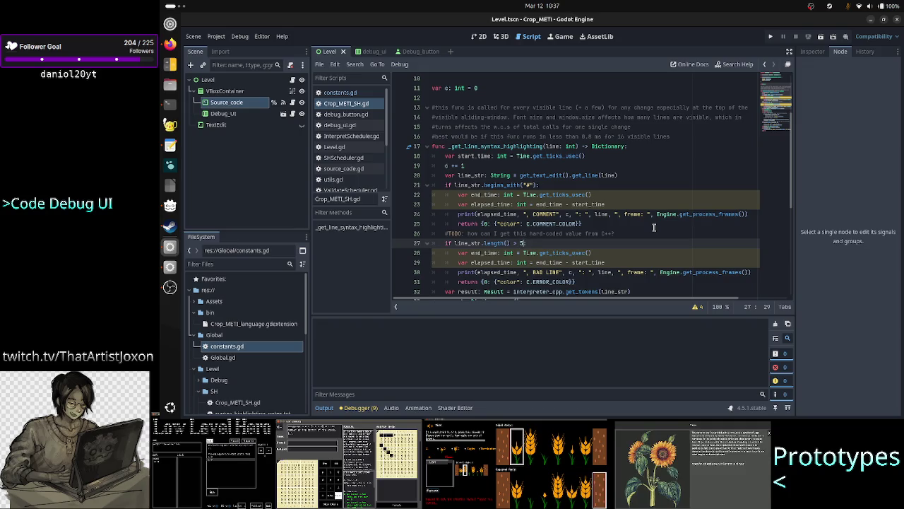
key("Down")
key("Home")
key("Up")
key("shift+End")
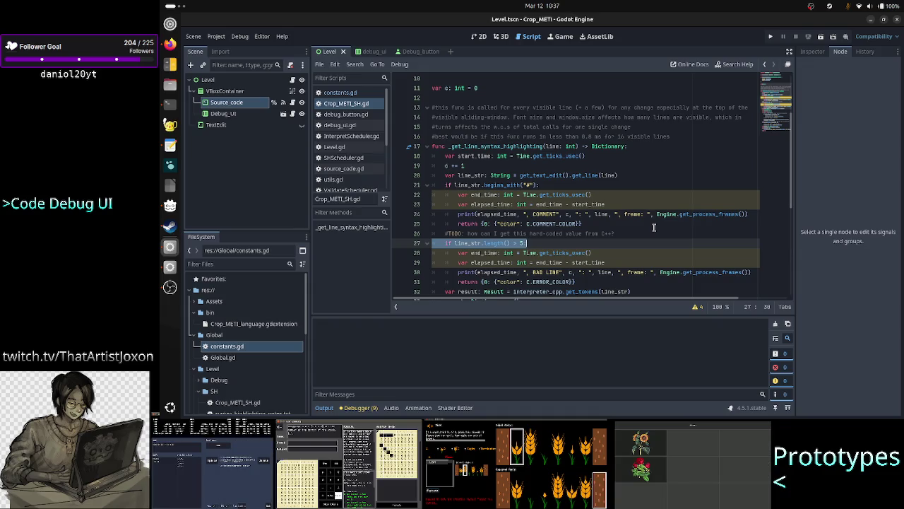
key("End")
key("Right")
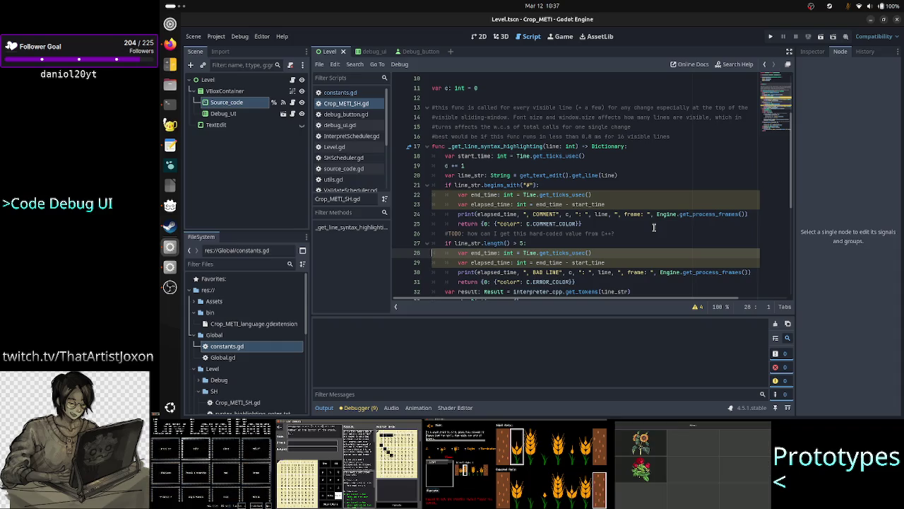
key("Up")
key("shift+Down")
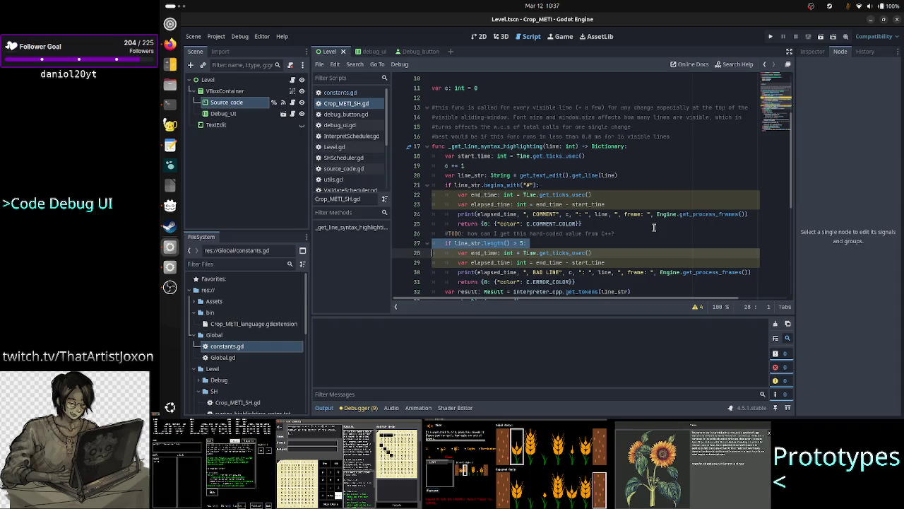
key("shift+Left")
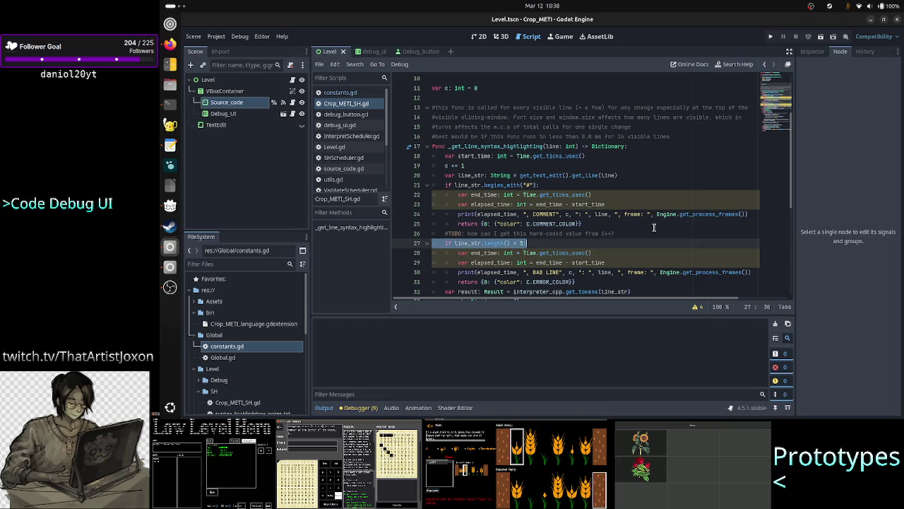
key("alt+Tab")
key("alt+Tab")
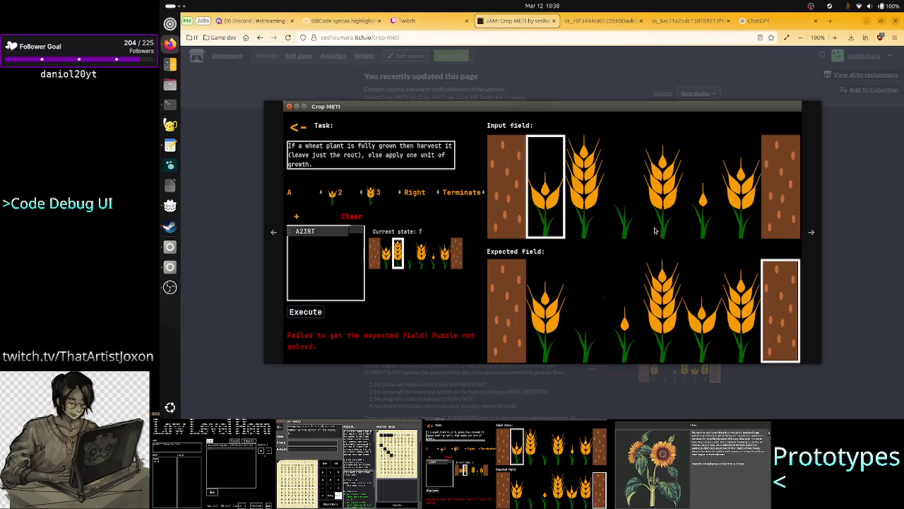
Step: Open the Low Level Hero page from the itch.io profile and view its code-editor screenshot
left_click(259, 39)
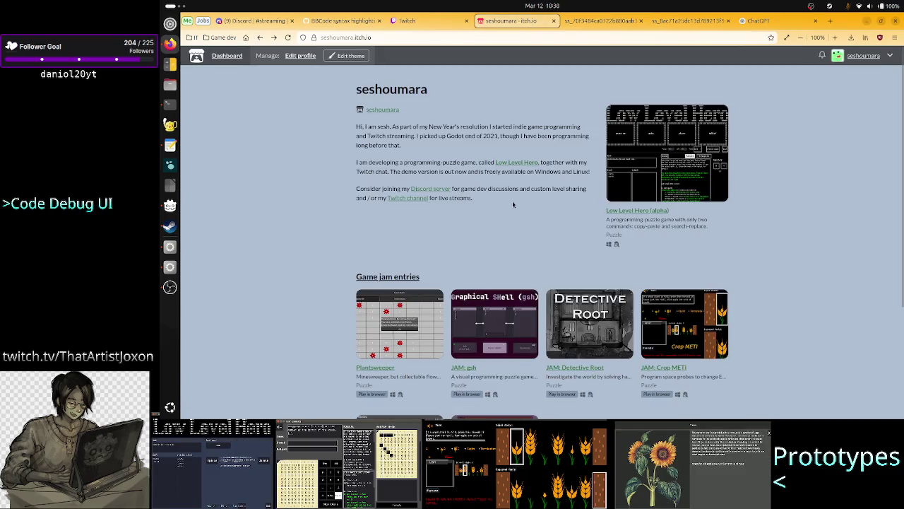
left_click(648, 157)
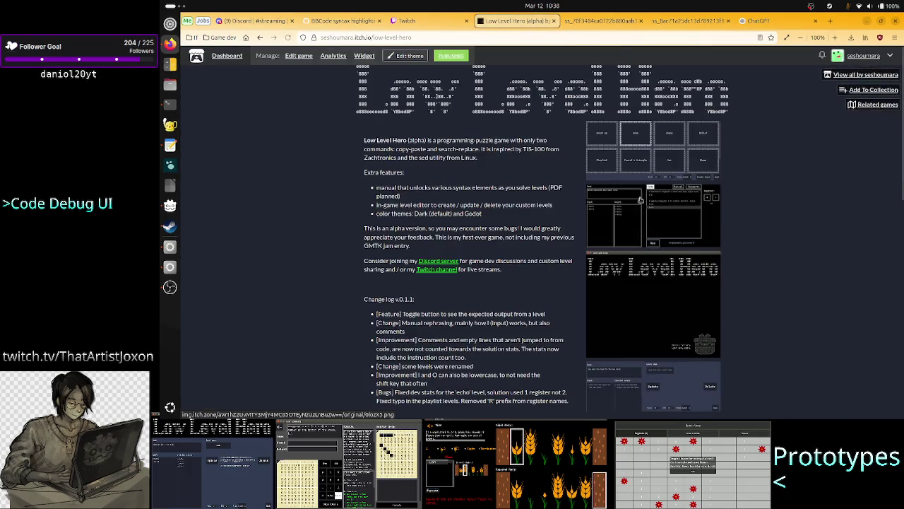
left_click(642, 219)
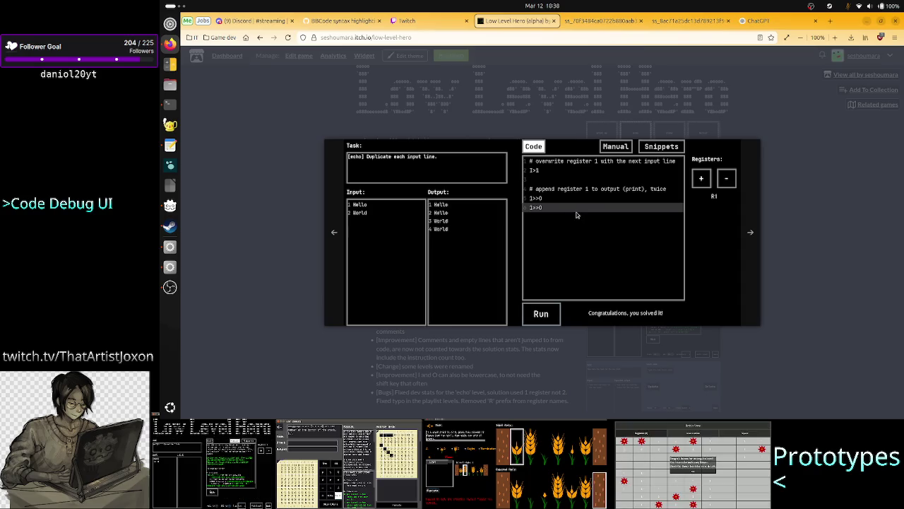
key("Escape")
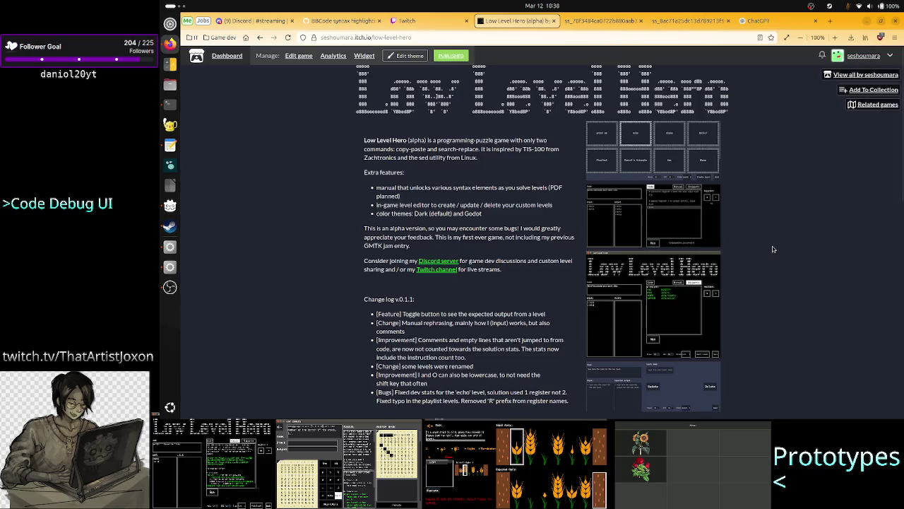
Step: Look through the Low Level Hero code and level-editor screenshots, then return to Godot
scroll(668, 299, "down", 5)
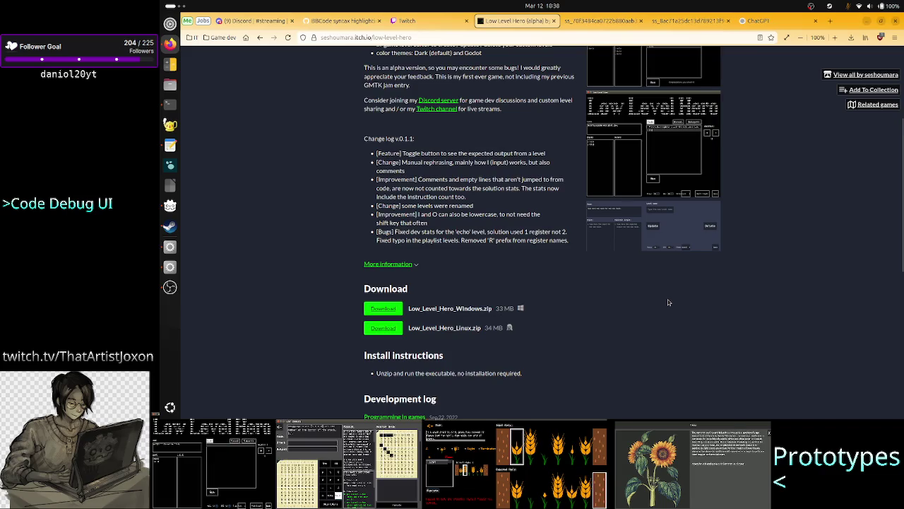
scroll(667, 303, "up", 3)
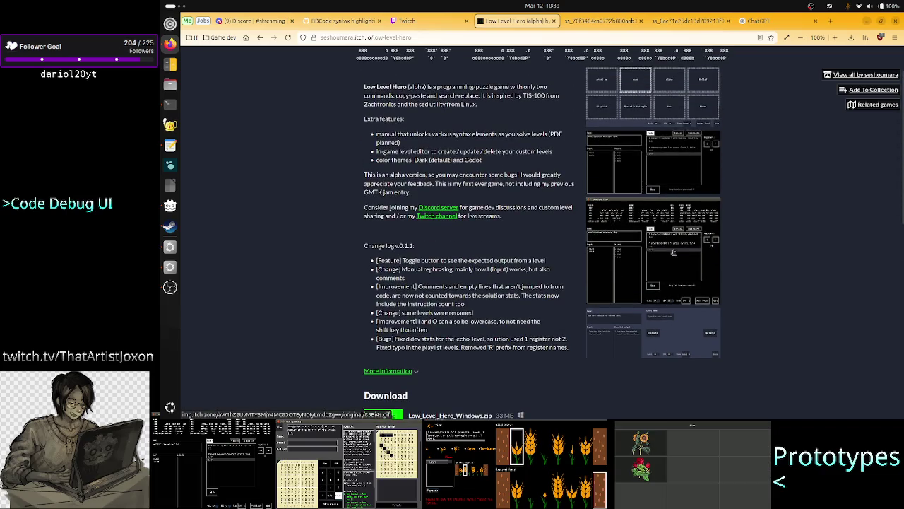
left_click(673, 253)
left_click(673, 253)
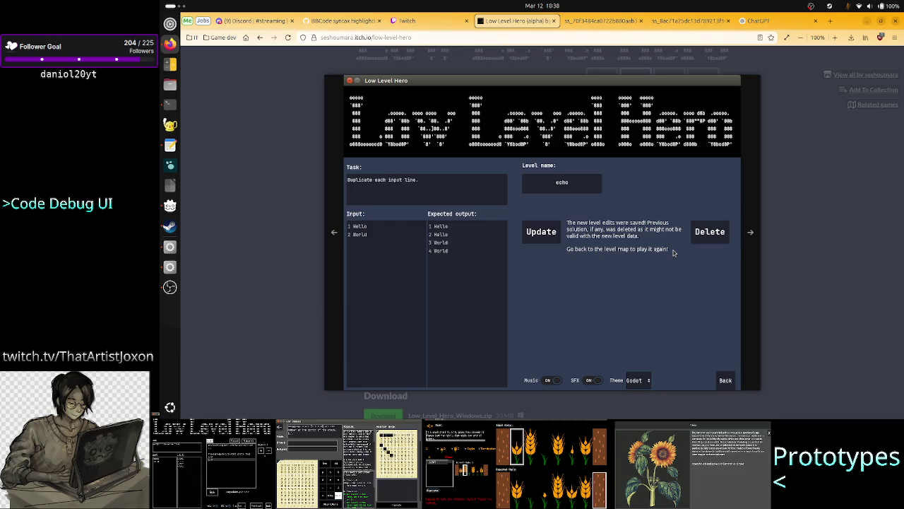
left_click(794, 245)
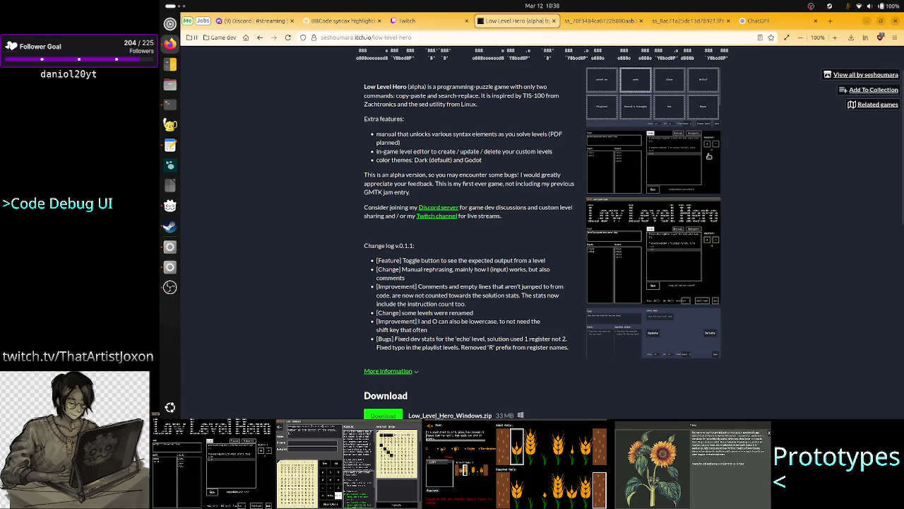
left_click(659, 164)
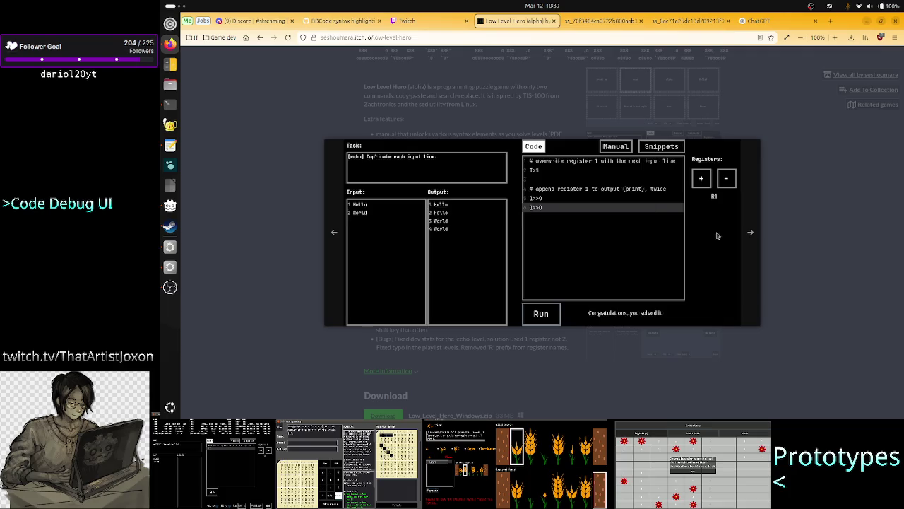
left_click(808, 239)
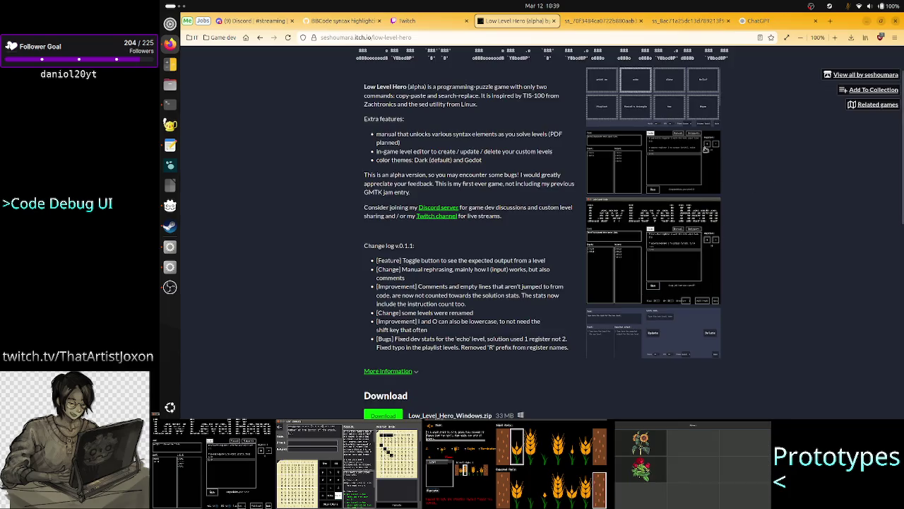
key("alt+Tab")
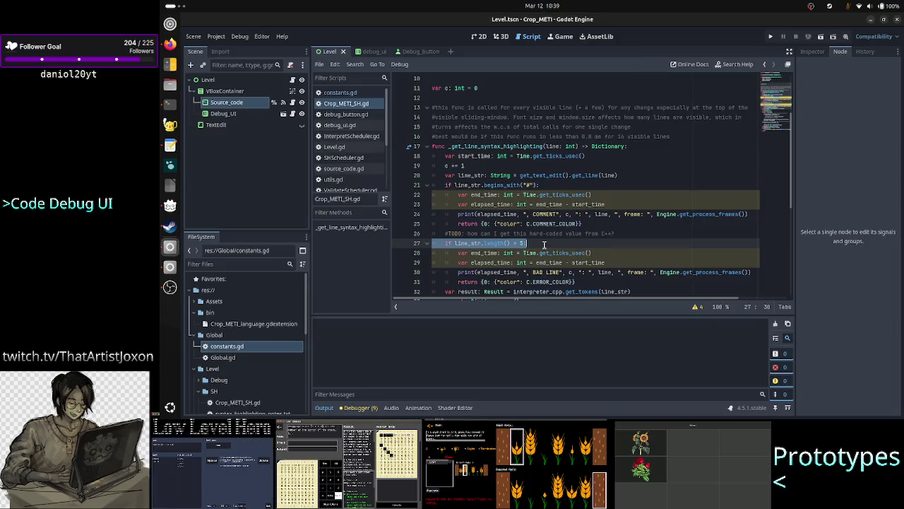
Step: Select the hard-coded 5 on line 27 again and switch to the terminal
left_click(544, 244)
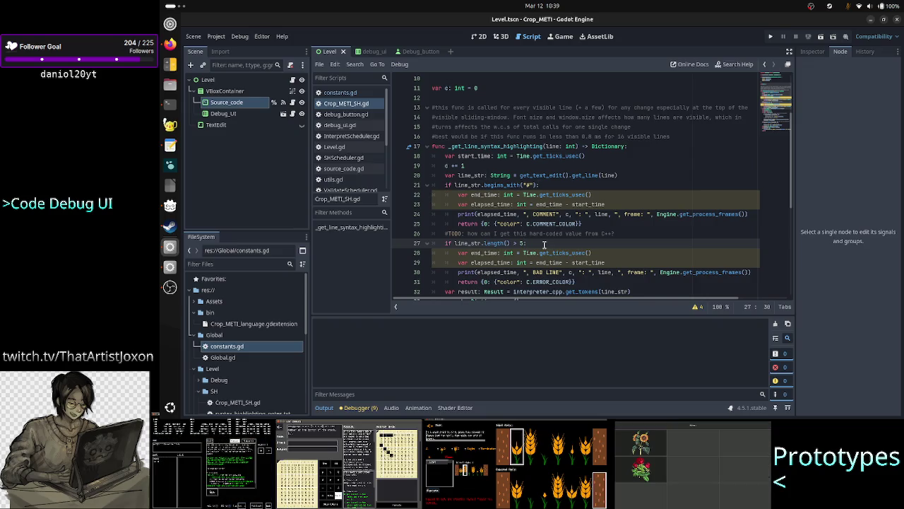
key("shift+Left")
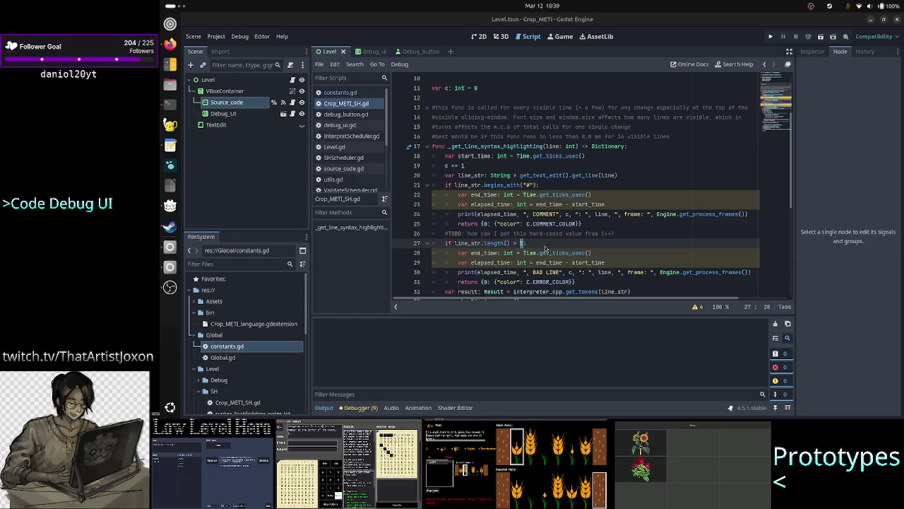
key("alt+Tab")
key("Tab")
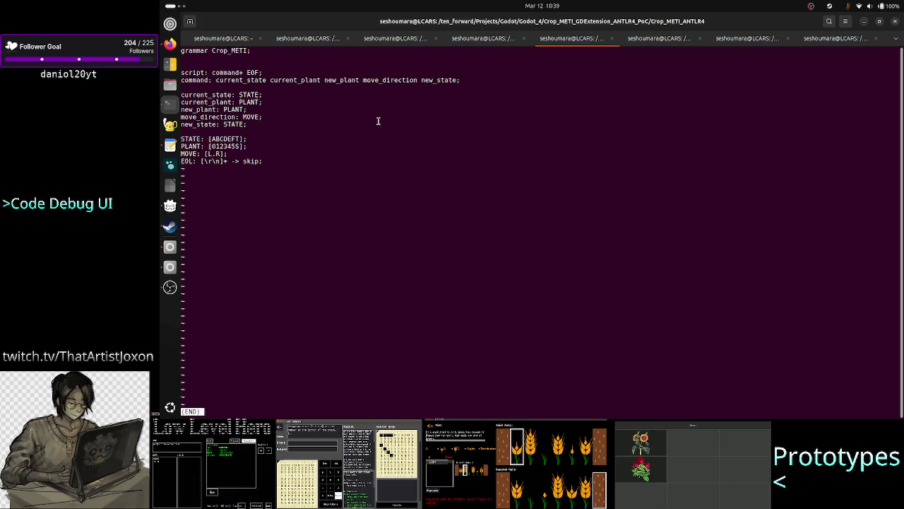
Step: Highlight the command rule from current_plant onward in Crop_METI.g4, quit less, and return to Godot
left_click_drag(215, 79, 456, 80)
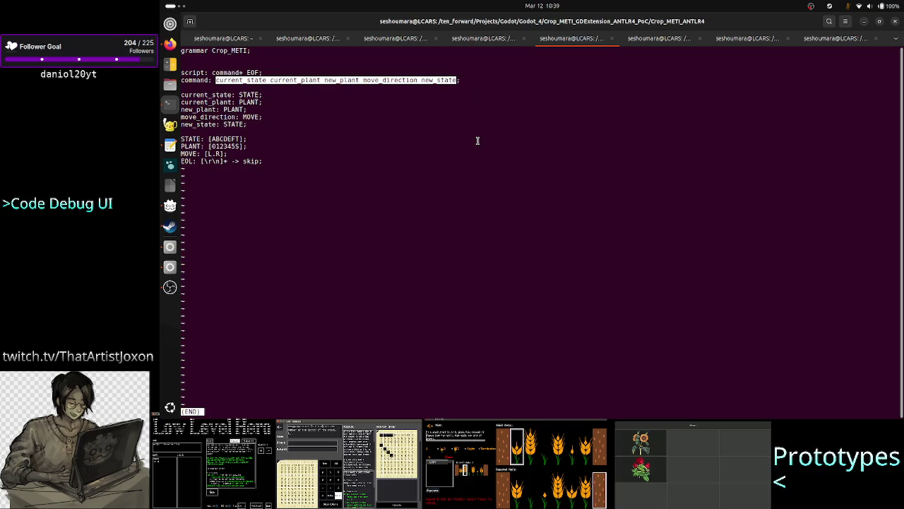
left_click(436, 83)
left_click_drag(471, 80, 215, 80)
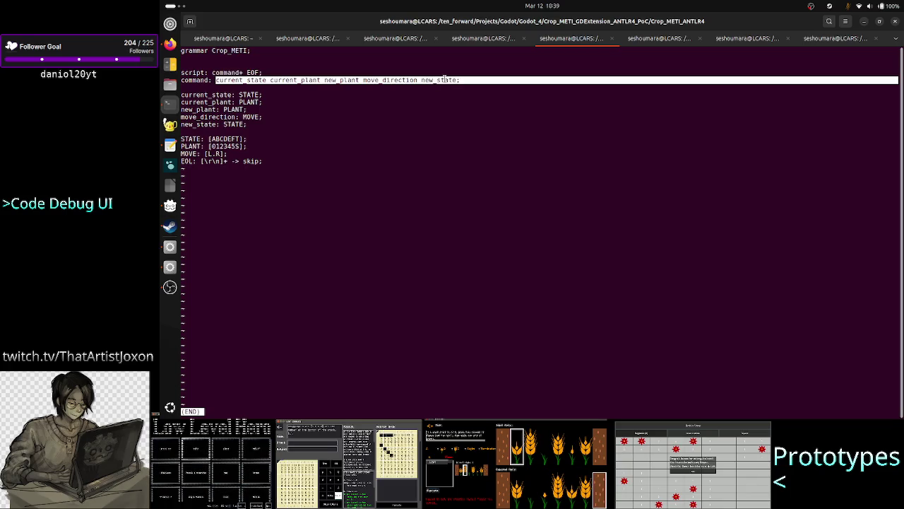
left_click(408, 132)
key("q")
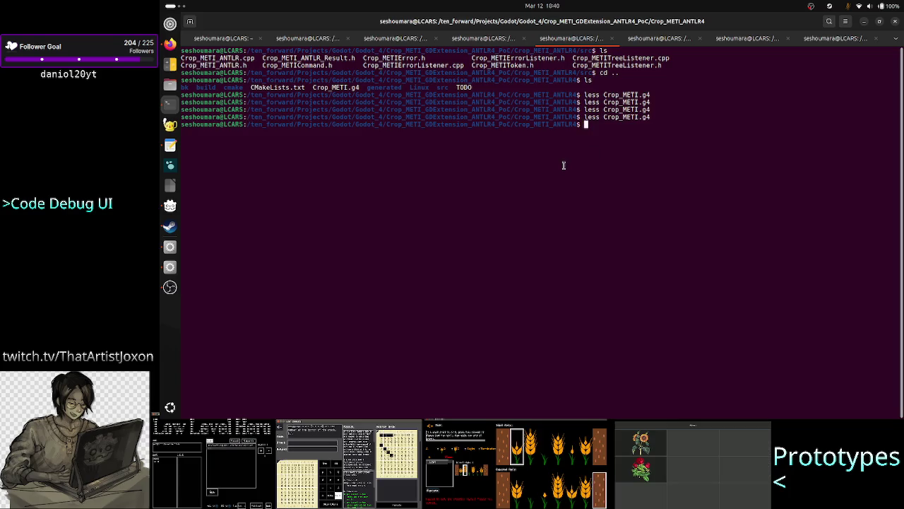
key("alt+Tab")
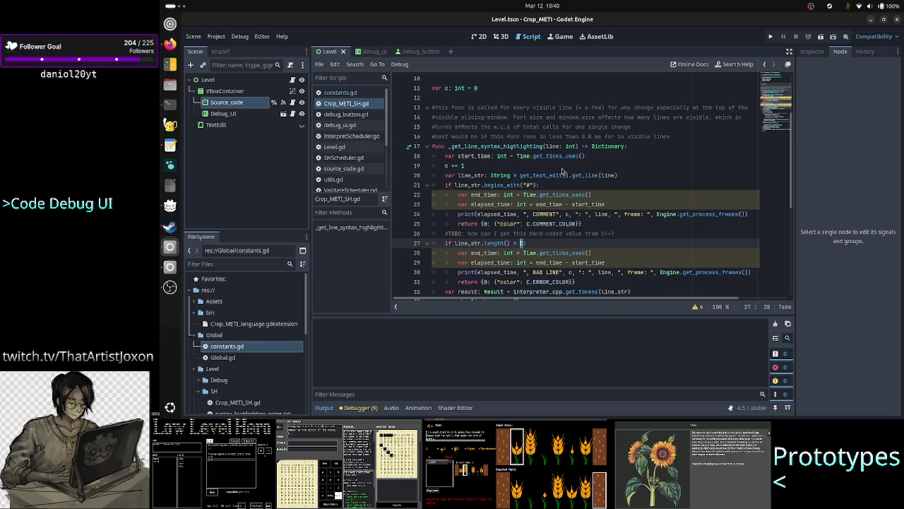
Step: In constants.gd, declare const COMMAND_SIZE: int = 5 above the color constants
left_click(553, 243)
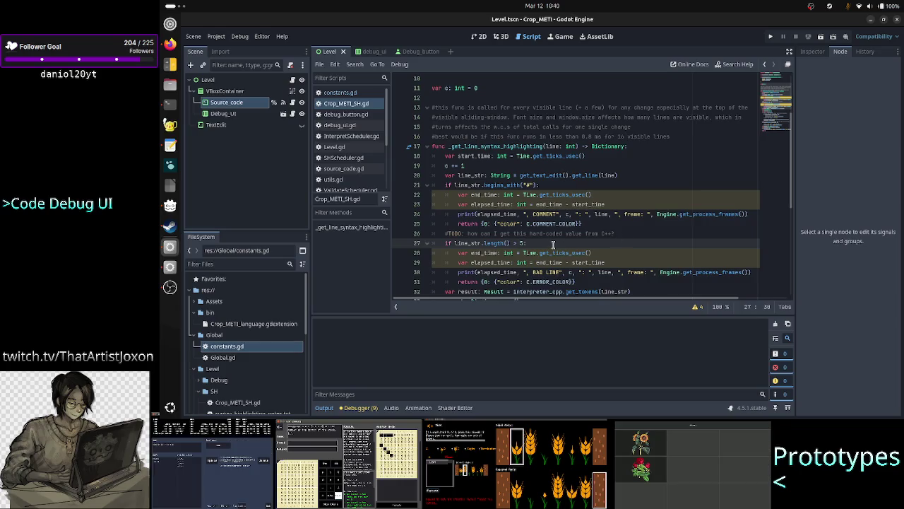
left_click(349, 93)
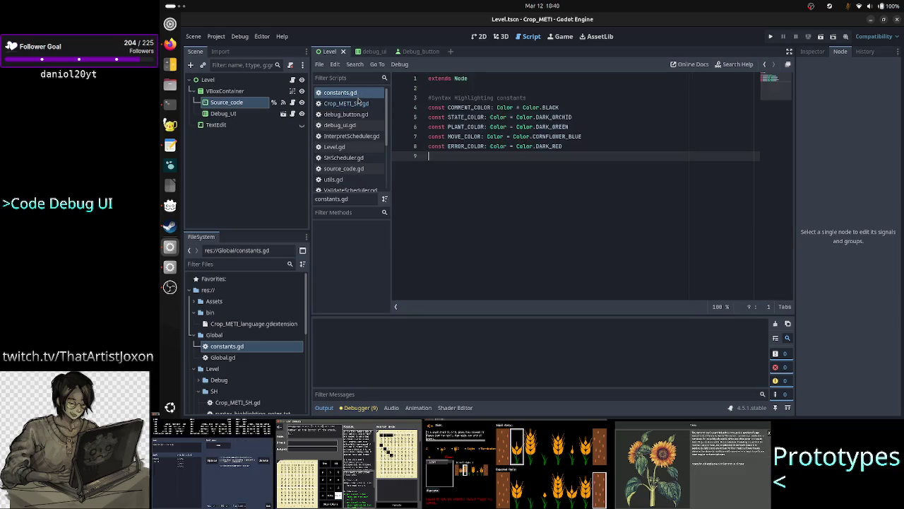
key("Up")
key("Up")
key("Up")
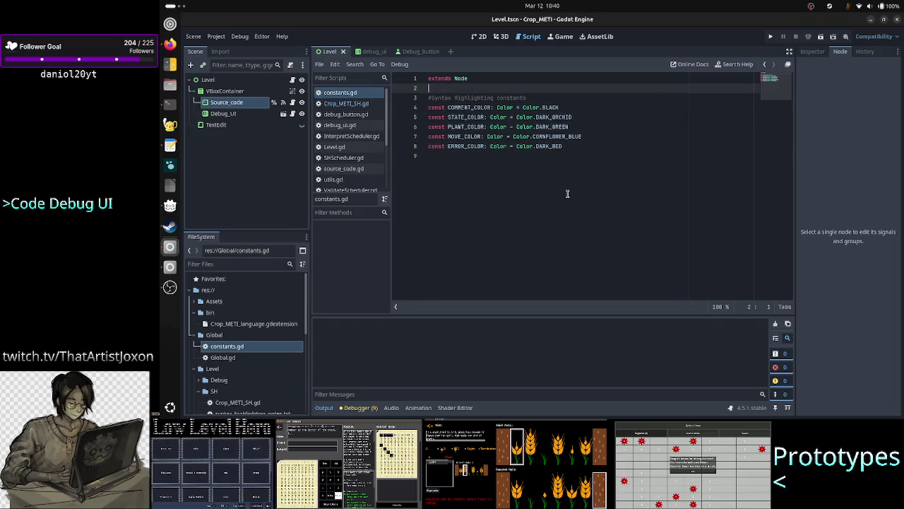
key("Return")
key("Return")
key("Up")
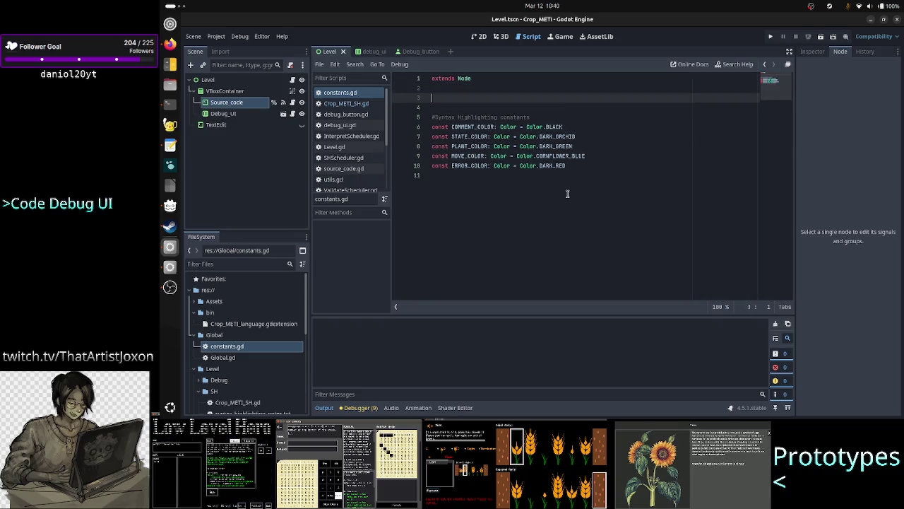
type("cons")
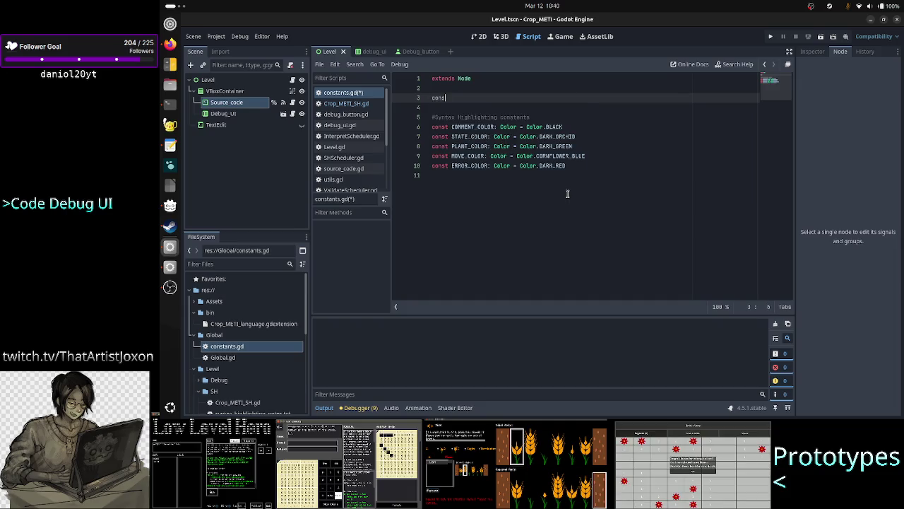
type("t COMMAND_L")
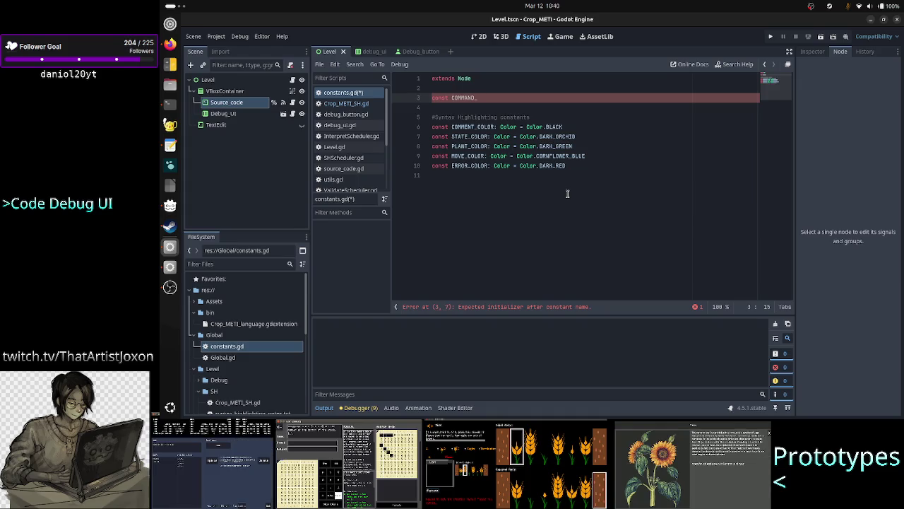
type("SIE")
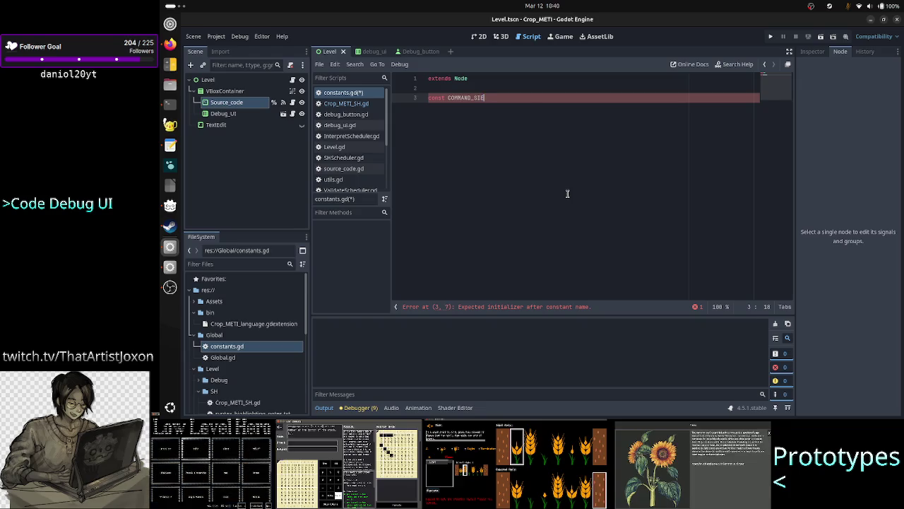
key("ctrl+z")
key("ctrl+z")
key("Up")
key("Up")
key("Up")
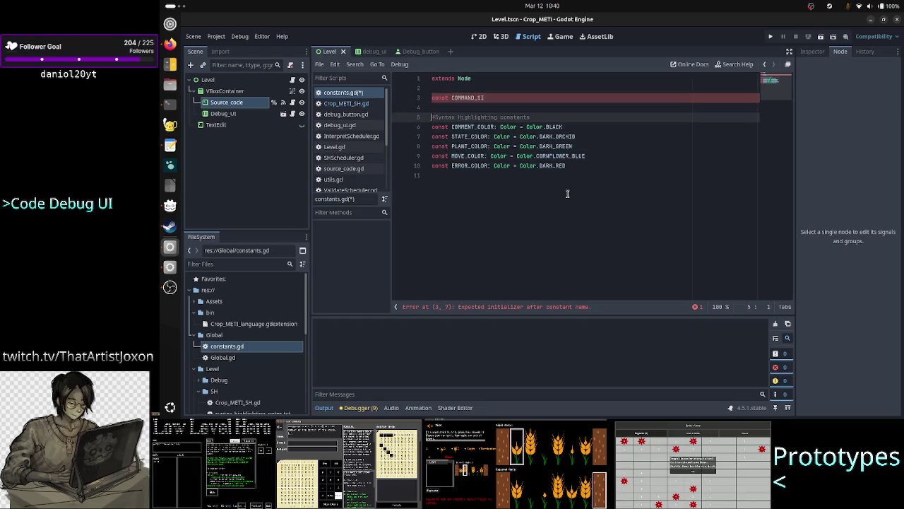
type("ZE =")
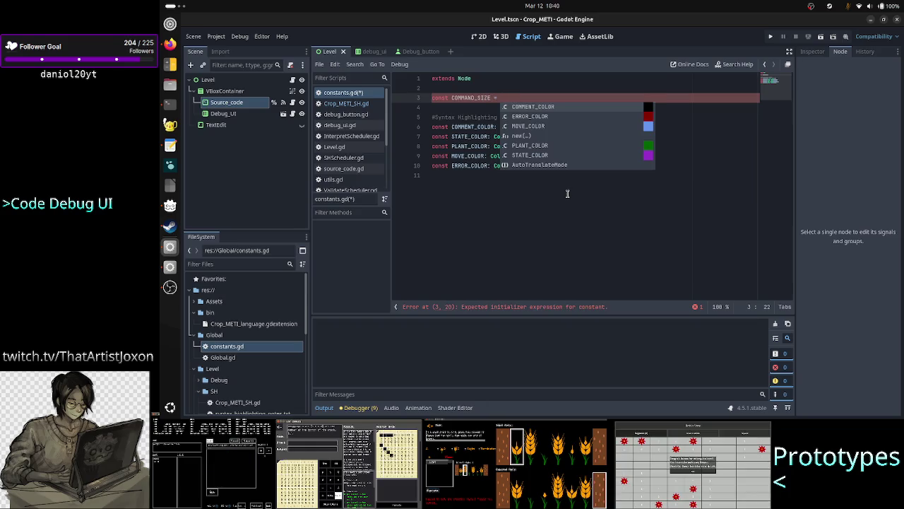
key("Escape")
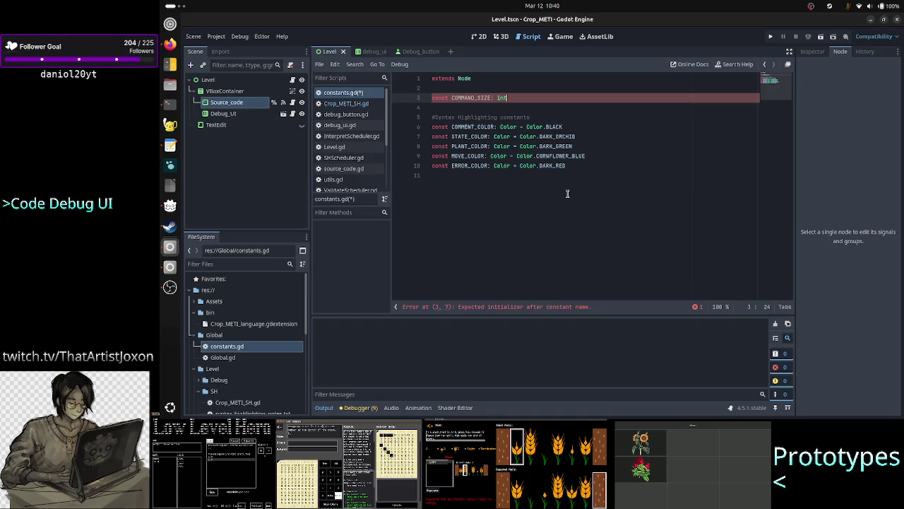
type("nt = 5")
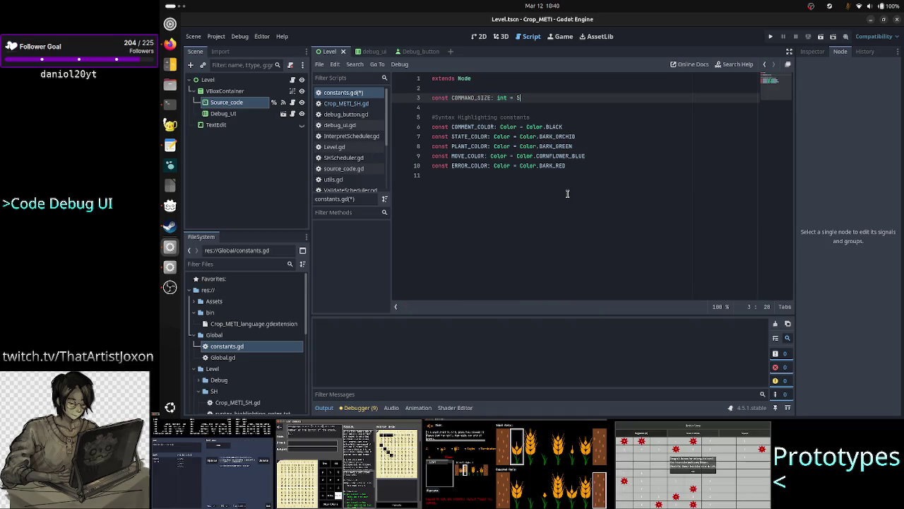
key("Down")
Step: Add a '#number of tokens' comment above COMMAND_SIZE and save constants.gd
key("Up")
key("Up")
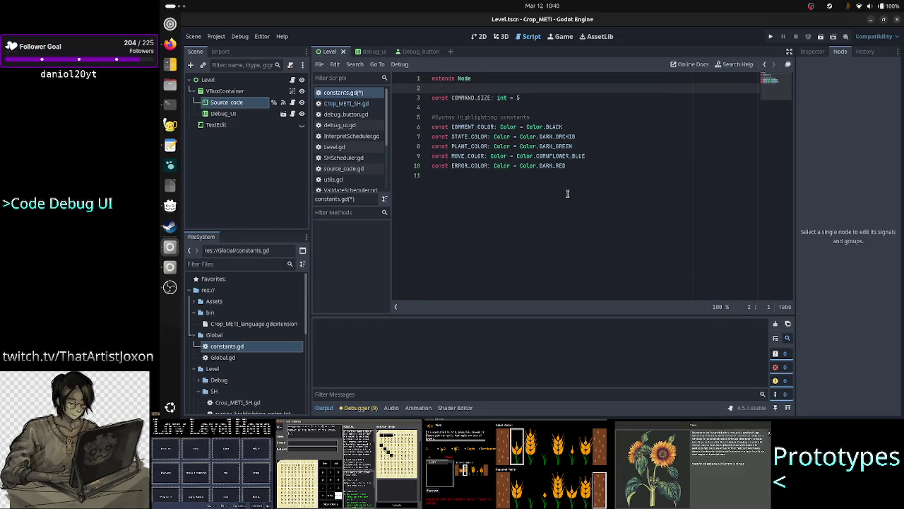
key("Return")
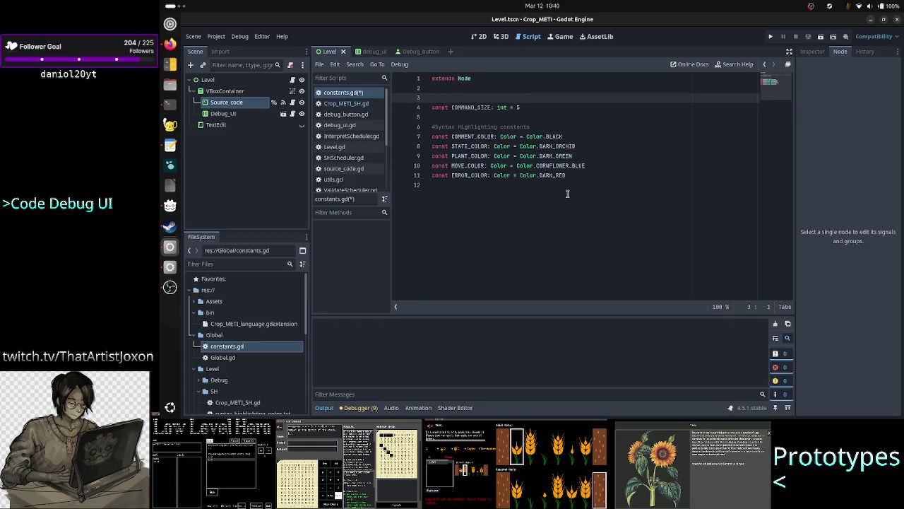
type("#number of")
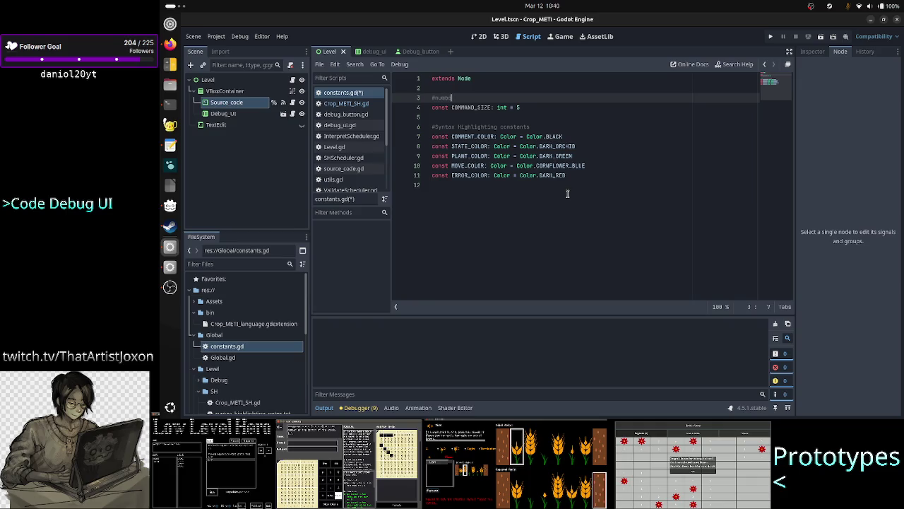
type(" tokens")
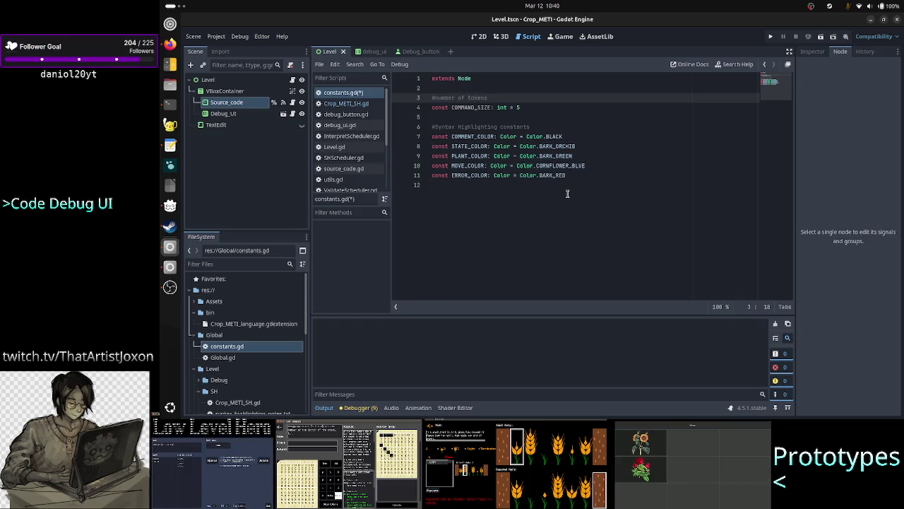
key("ctrl+s")
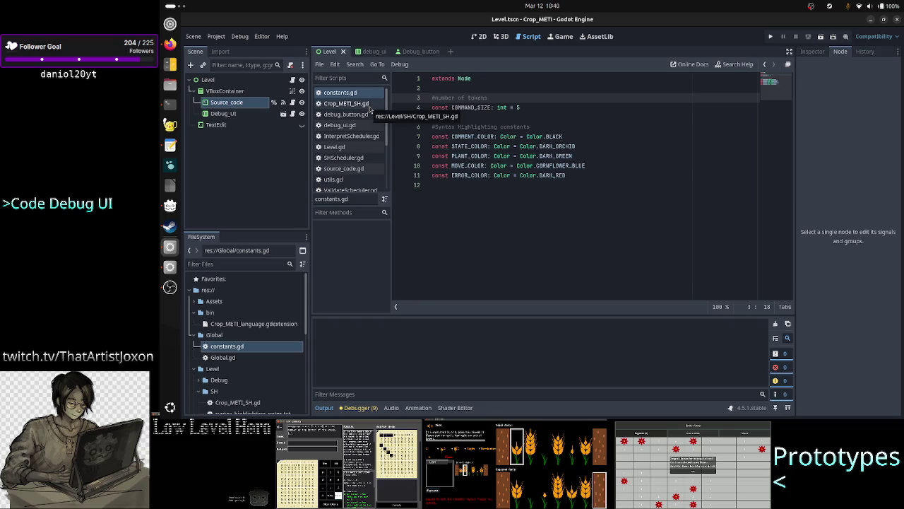
Step: In Crop_METI_SH.gd, replace the hard-coded 5 on line 27 with C.COMMAND_SIZE
left_click(368, 104)
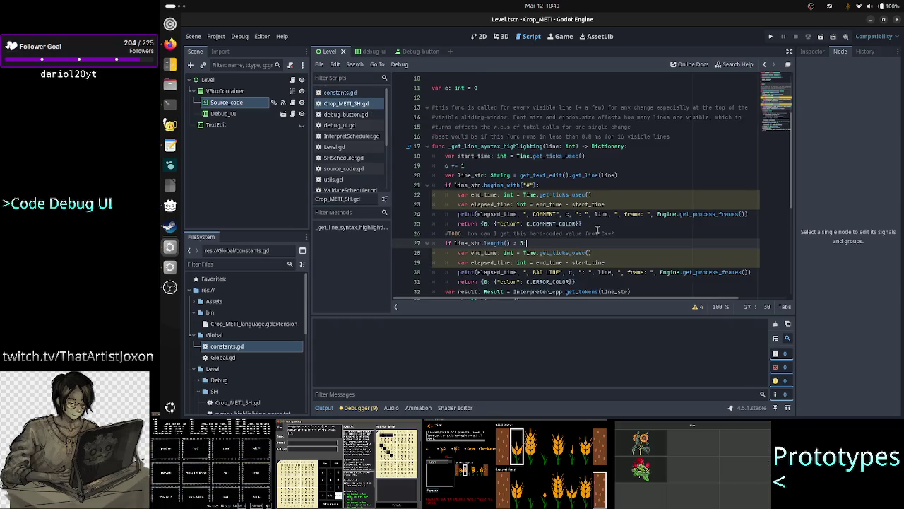
key("BackSpace")
key("BackSpace")
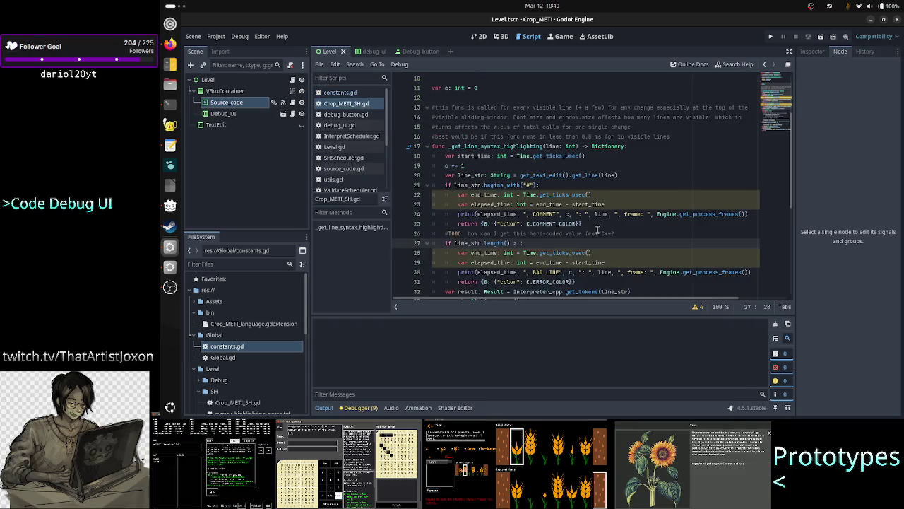
type("C")
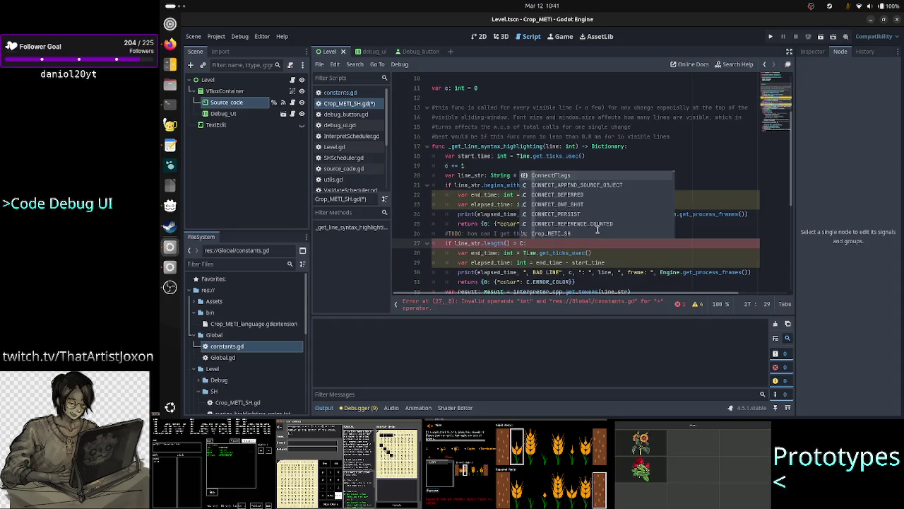
type(".")
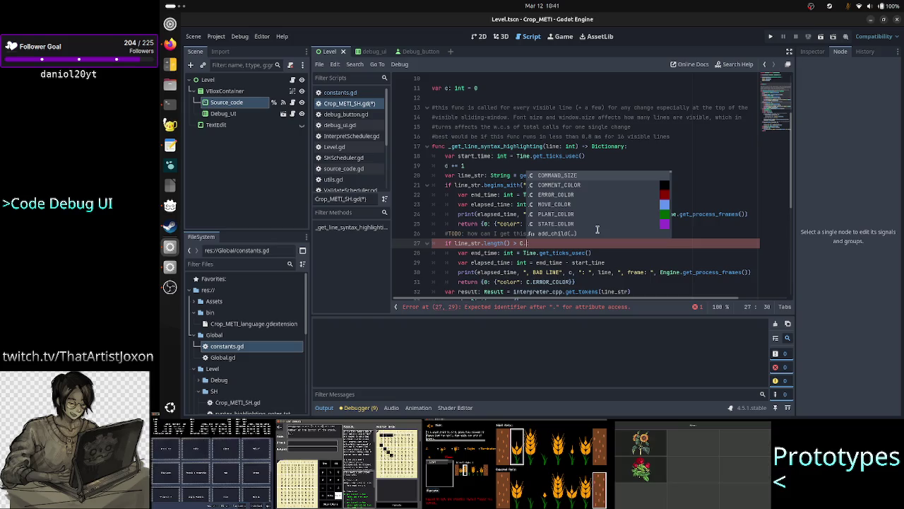
key("Return")
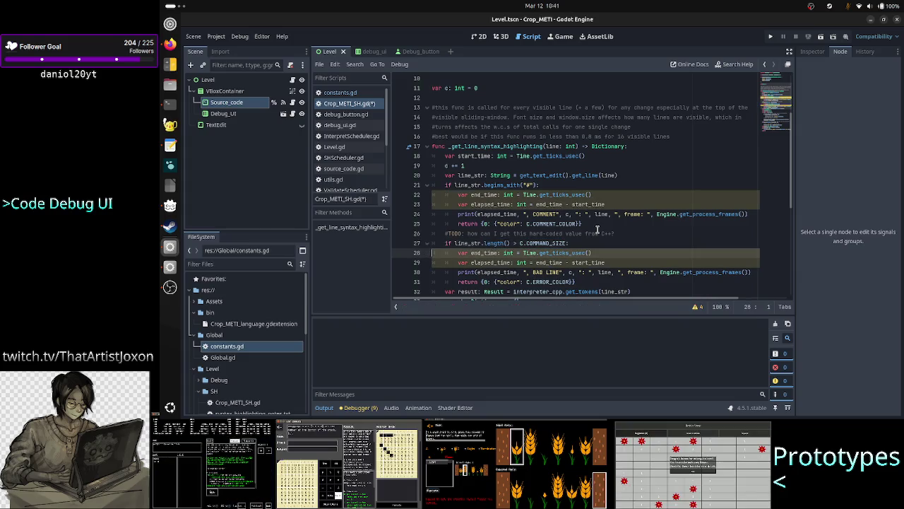
Step: Delete the outdated #TODO comment on line 26 and save Crop_METI_SH.gd
triple_click(596, 230)
key("shift+Left")
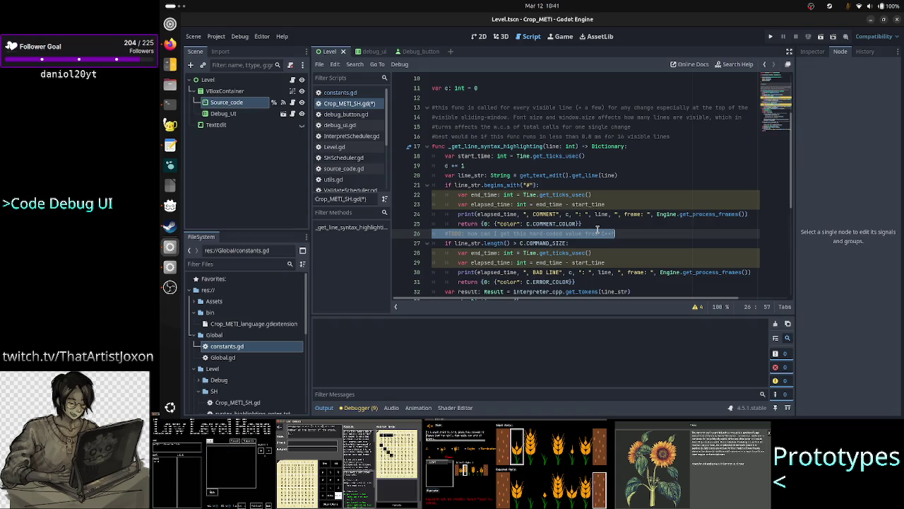
key("BackSpace")
key("BackSpace")
key("Right")
key("Down")
key("ctrl+s")
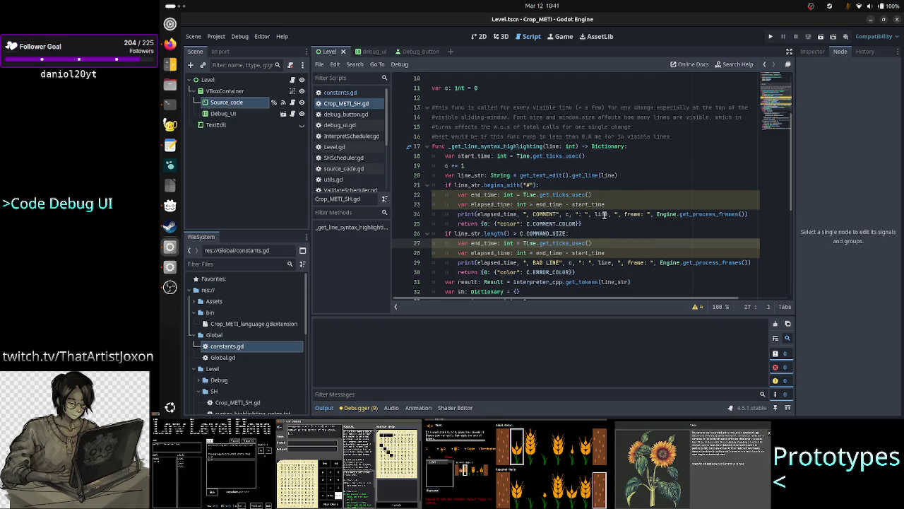
Step: Read down through the highlighting function's token loop, then open source_code.gd
key("Left")
key("Down")
key("Down")
key("Down")
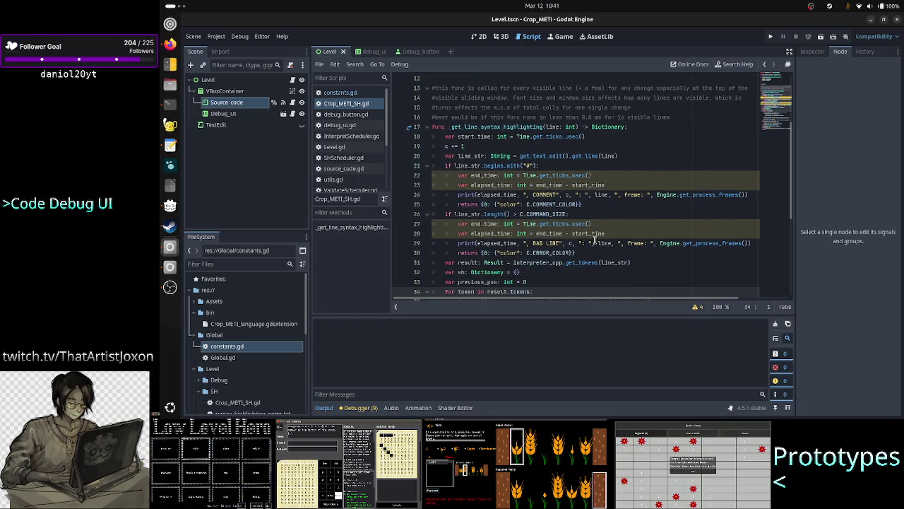
key("Down")
key("Down")
key("Down")
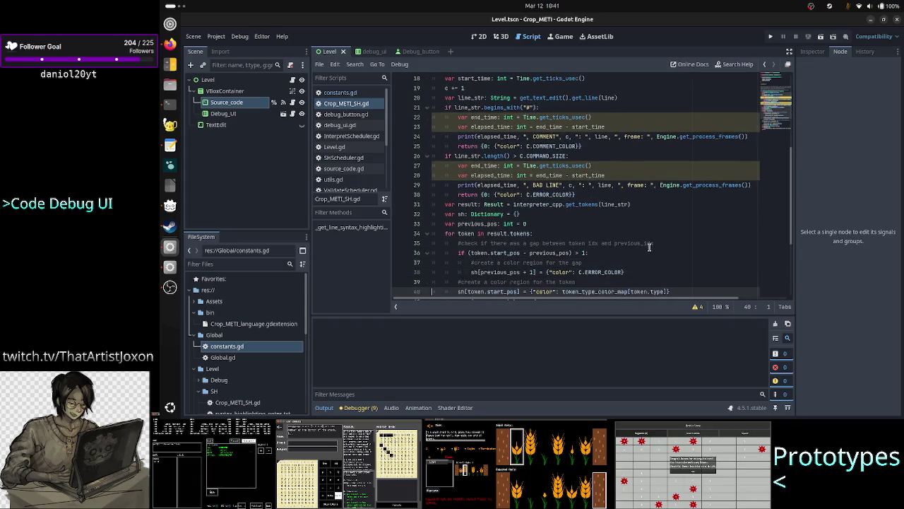
key("Down")
key("Down")
key("Down")
key("Down")
key("Down")
key("Down")
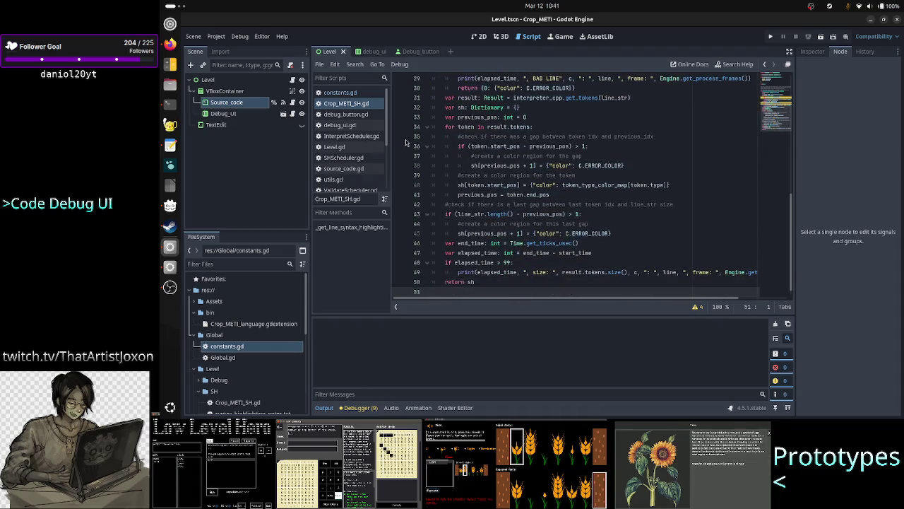
left_click(274, 103)
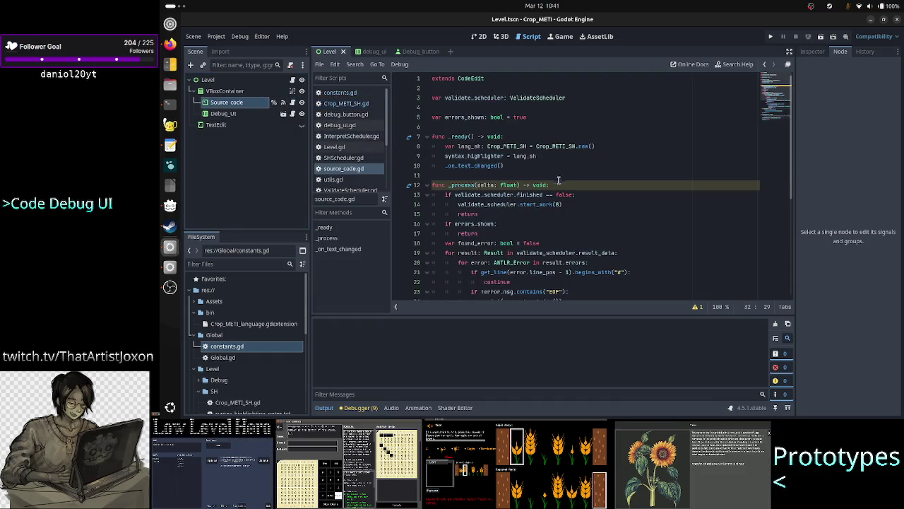
Step: Read through source_code.gd's comments and _process error-highlighting loop, then switch to the terminal
scroll(557, 182, "down", 2)
scroll(556, 183, "down", 5)
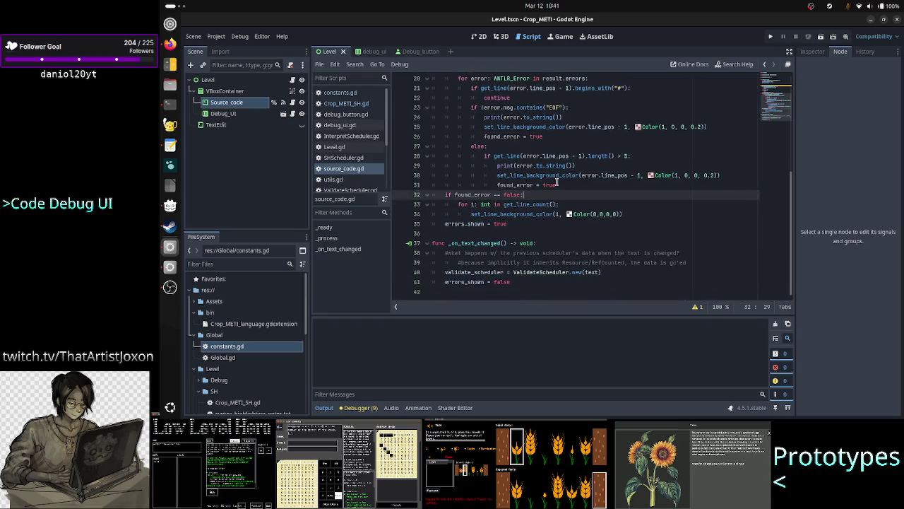
left_click(609, 252)
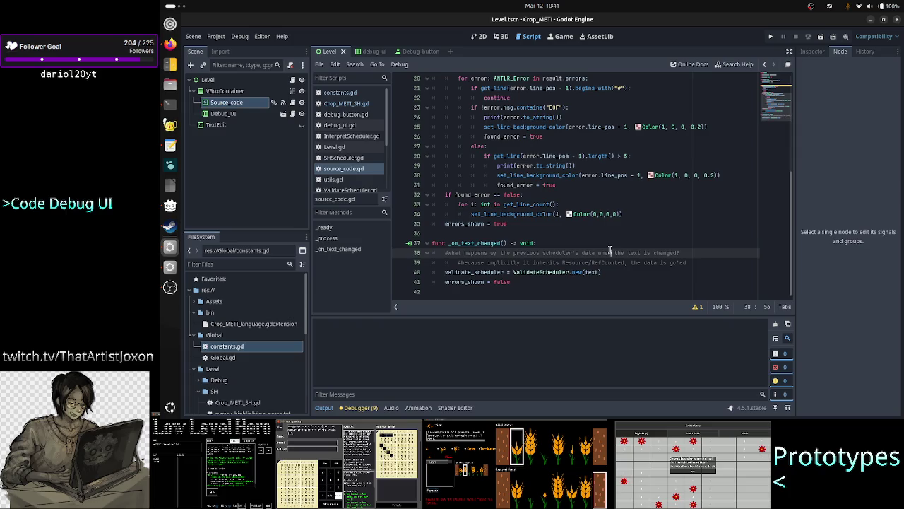
key("Right")
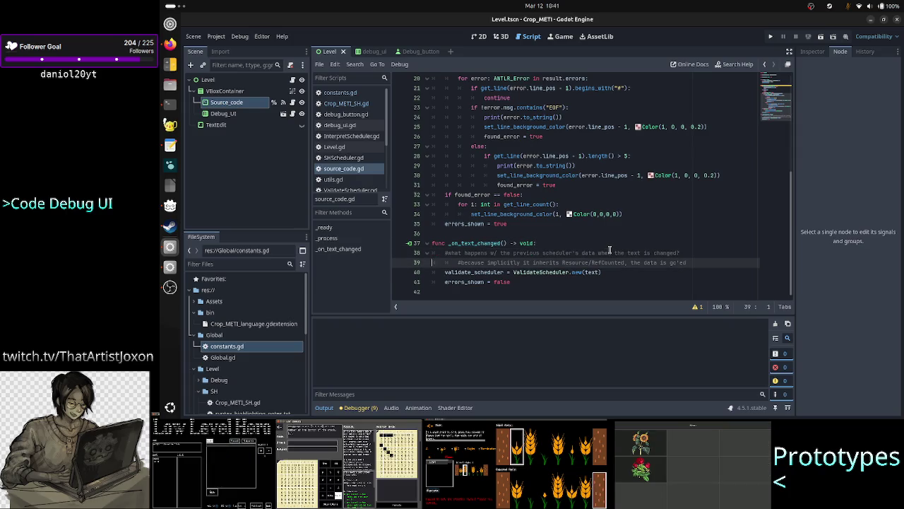
key("Down")
key("Down")
key("Down")
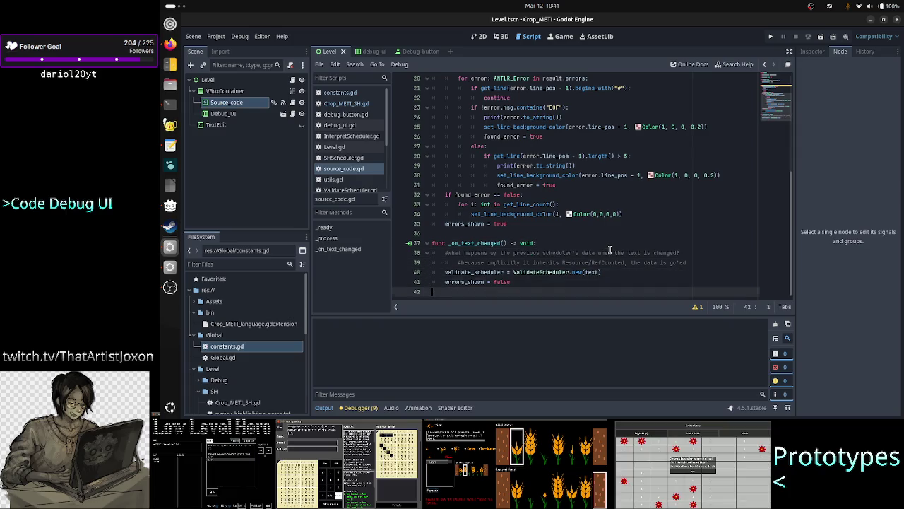
scroll(609, 249, "up", 5)
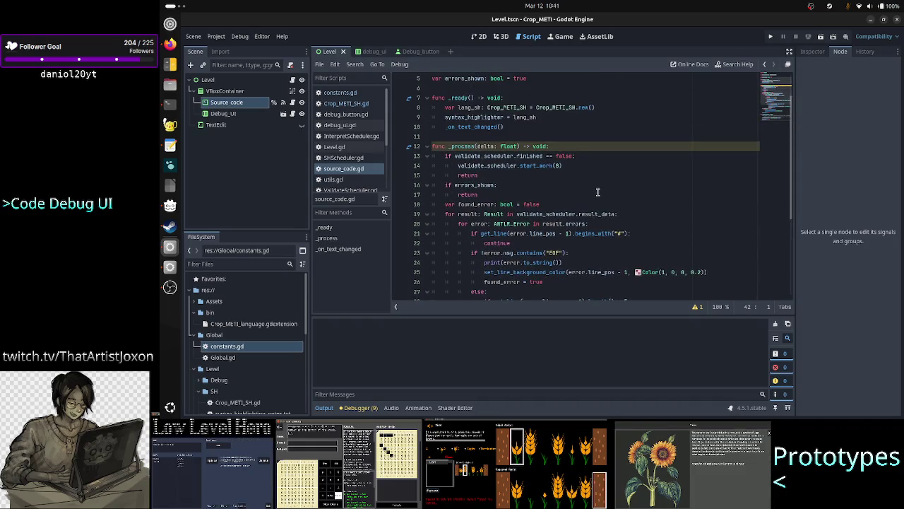
scroll(597, 192, "down", 2)
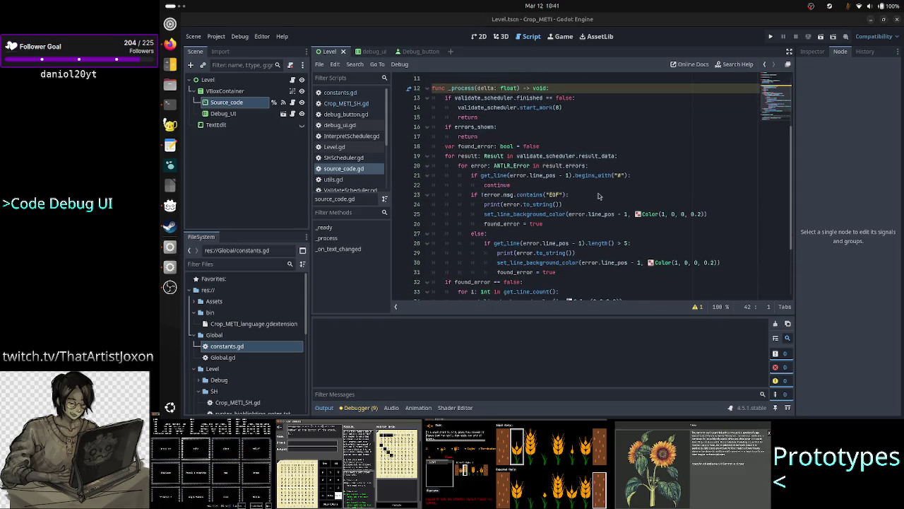
key("alt+Tab")
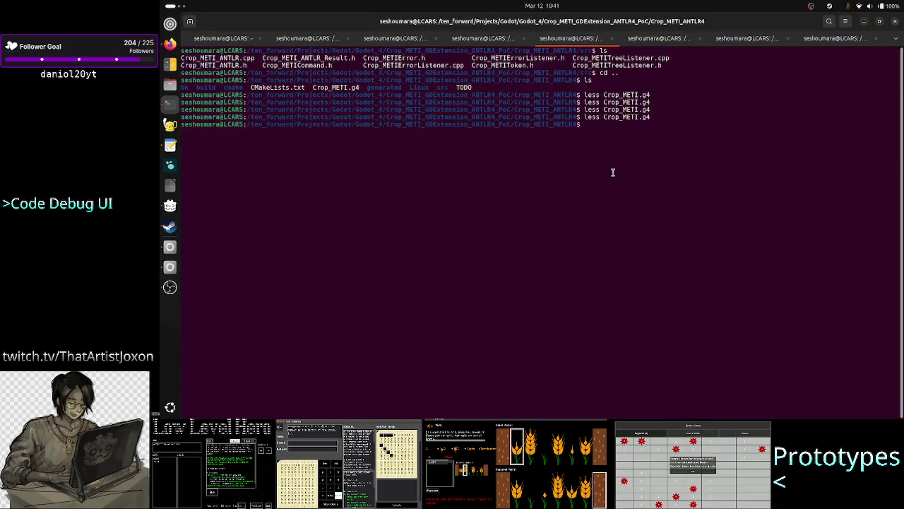
key("Up")
key("Return")
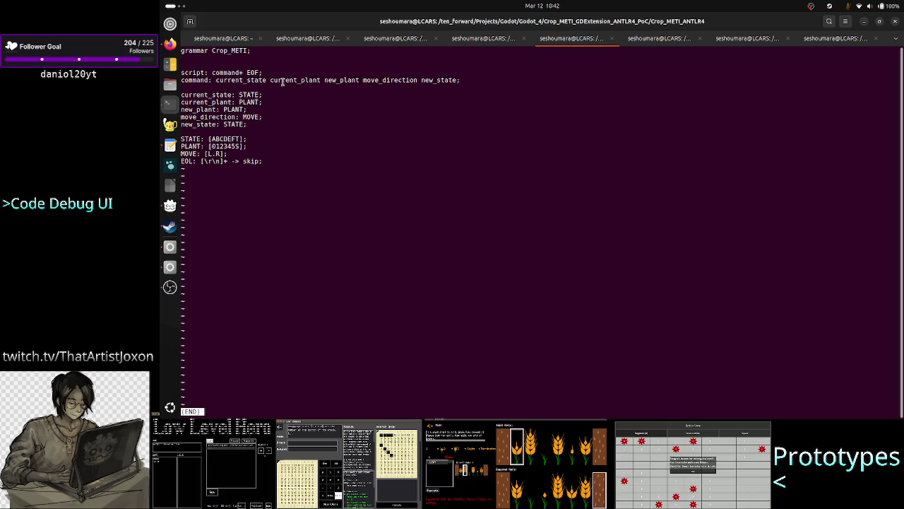
left_click_drag(226, 79, 421, 82)
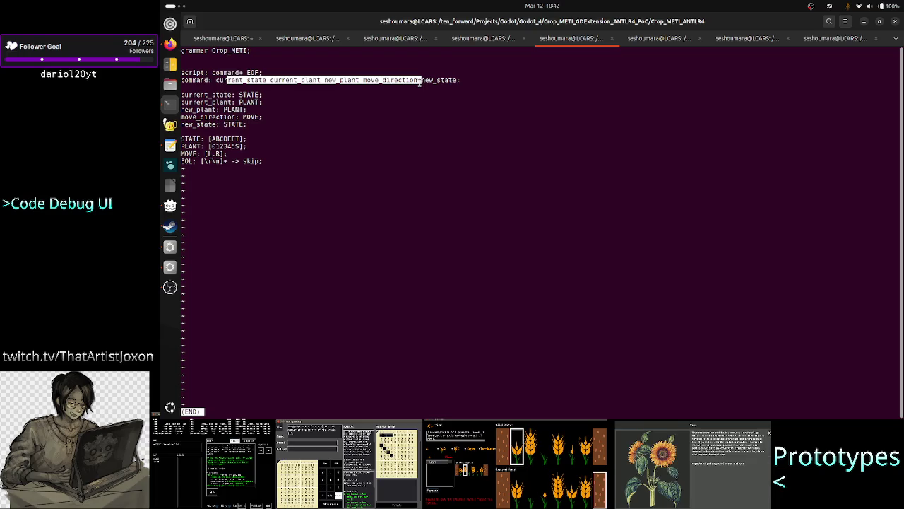
key("q")
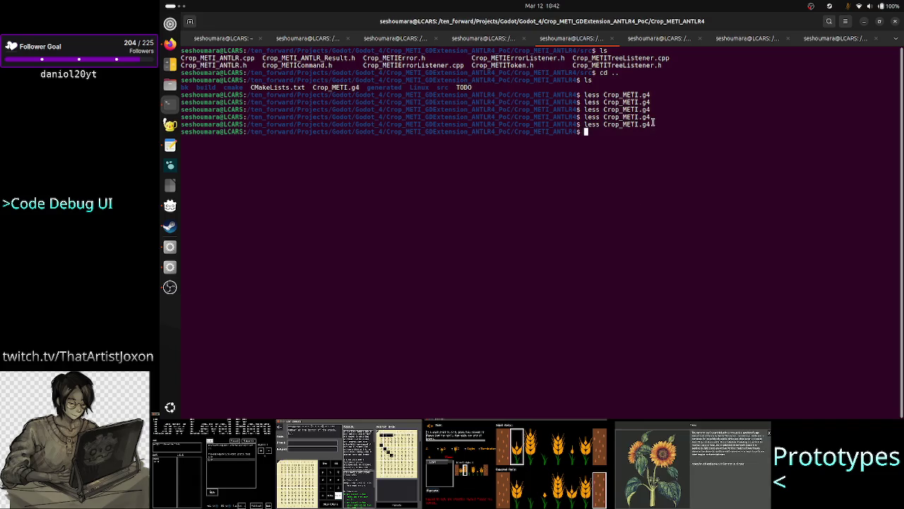
left_click_drag(652, 124, 585, 123)
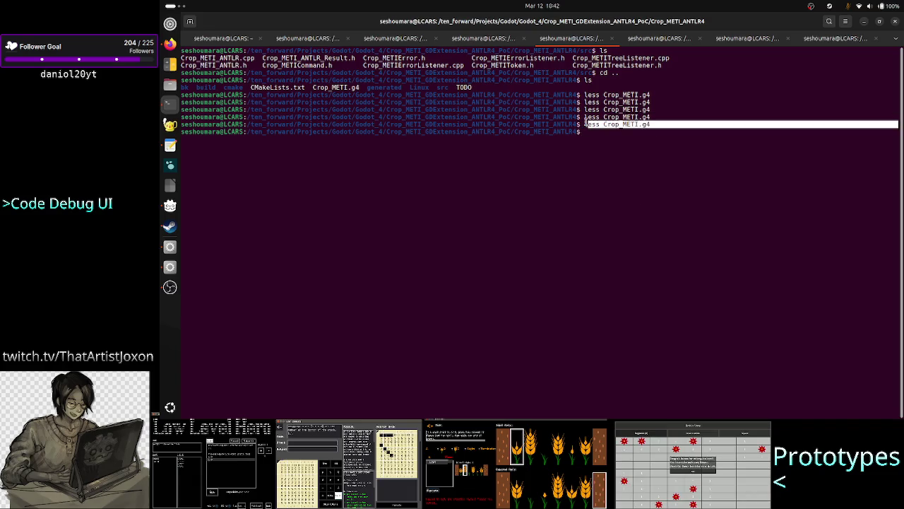
left_click(639, 127)
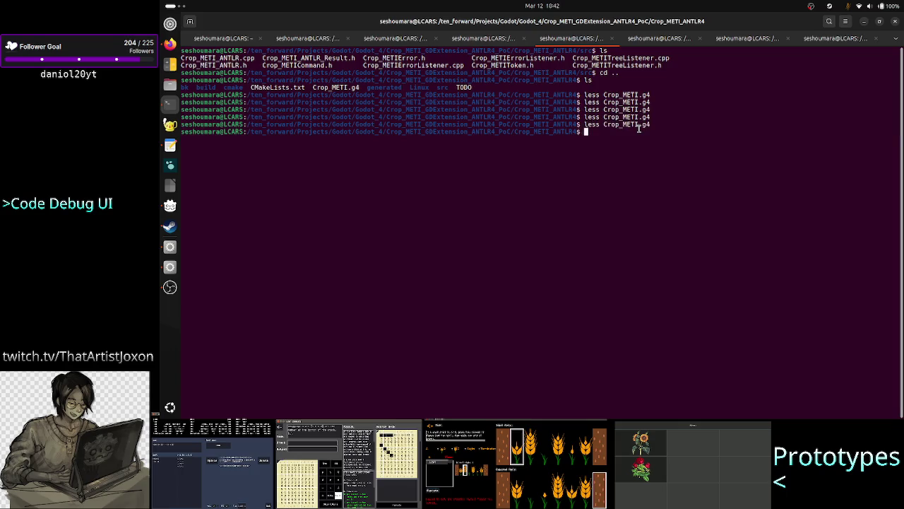
Step: Go up and into Crop_METI_ANTLR4/generated, listing each folder including the generated parser files
type("cd ..")
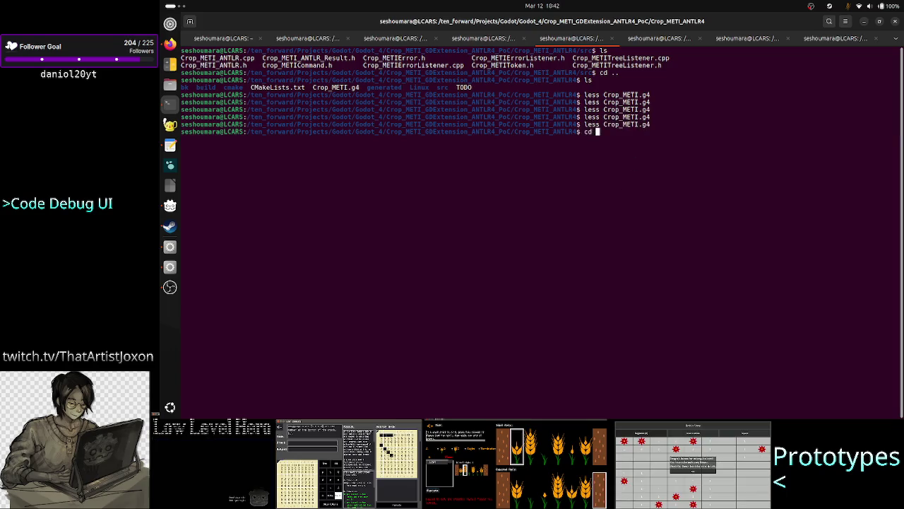
key("Return")
type("ls")
key("Return")
type("cd Cr")
key("Tab")
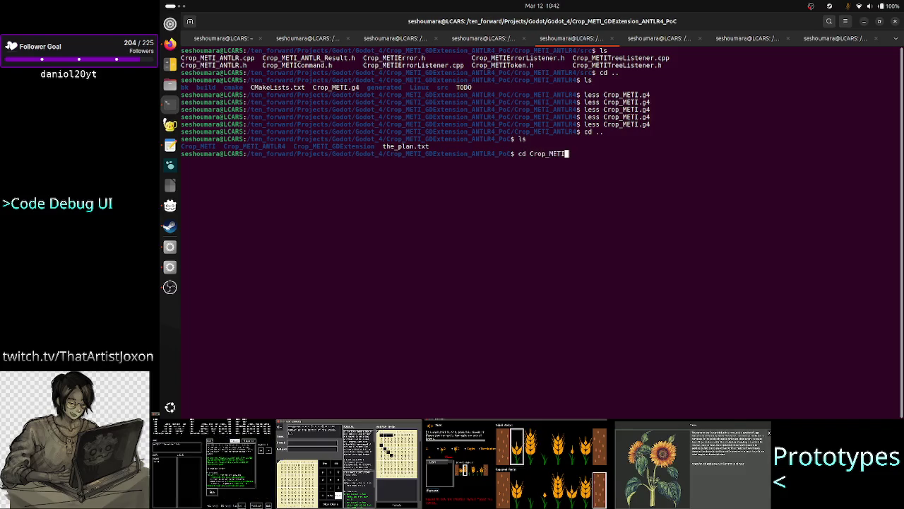
type("_A")
key("Tab")
key("Return")
type("ls")
key("Return")
type("cd gene")
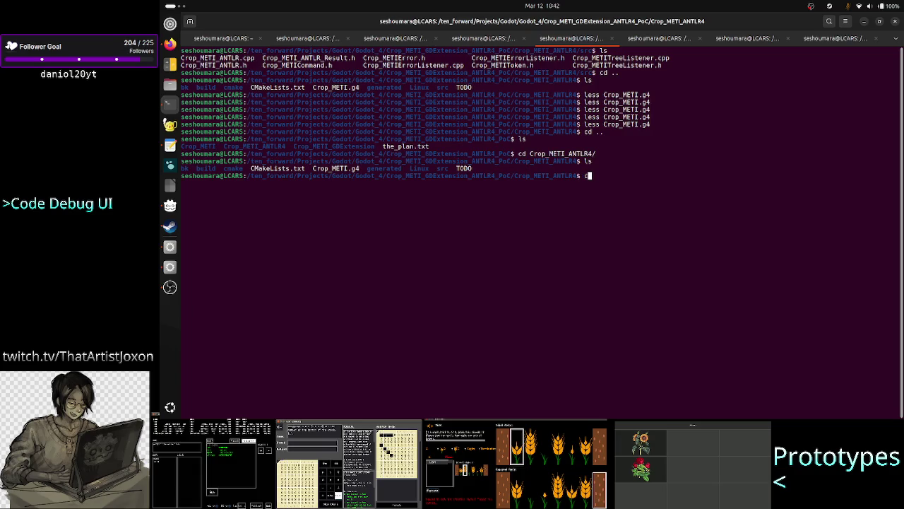
key("Tab")
key("Return")
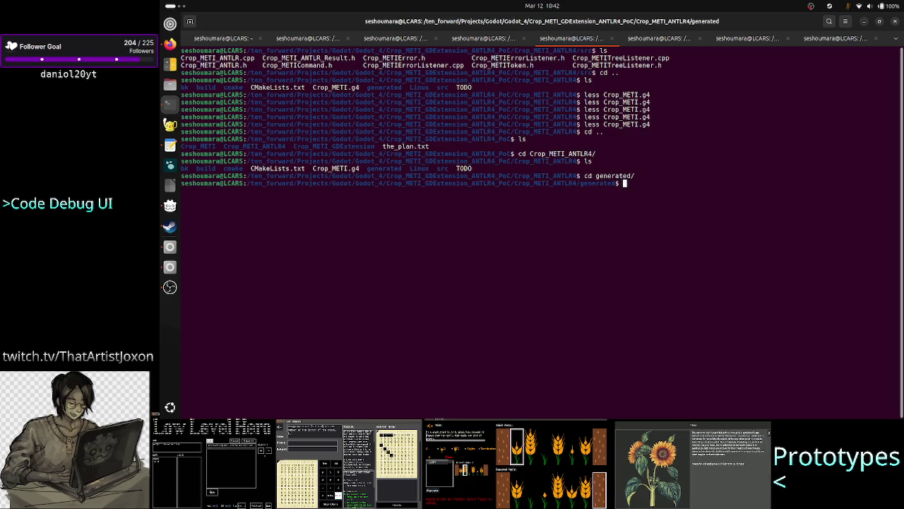
type("ls")
key("Return")
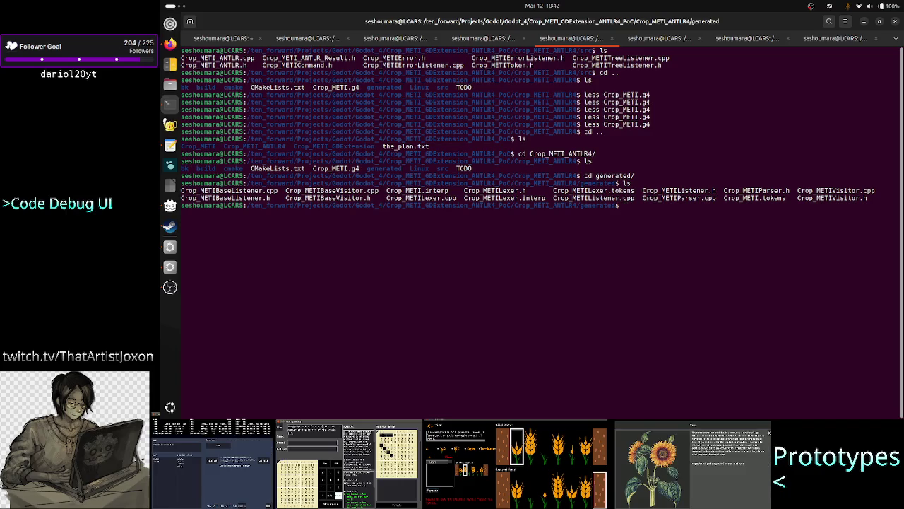
Step: Move back up to Crop_METI_ANTLR4 and into its src folder, listing the contents
type("cd ..")
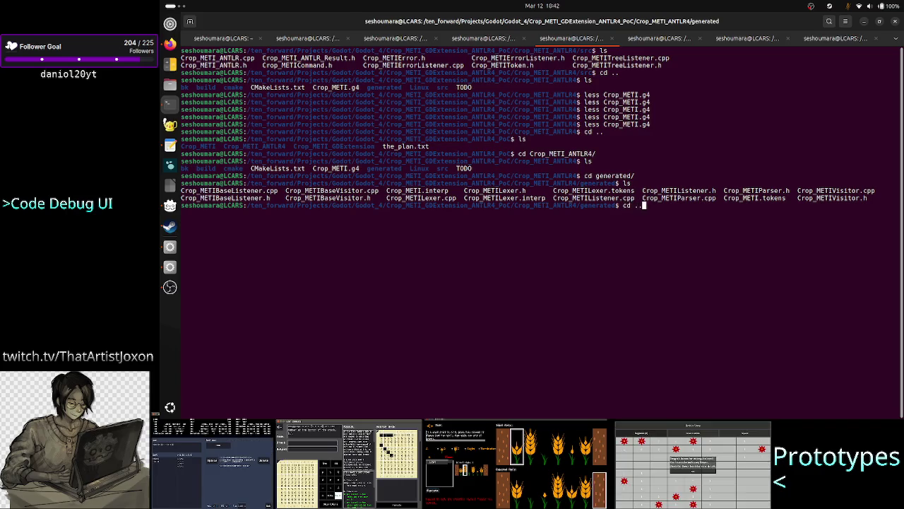
key("Return")
type("ls")
key("Return")
type("cd src/")
key("Return")
type("ls")
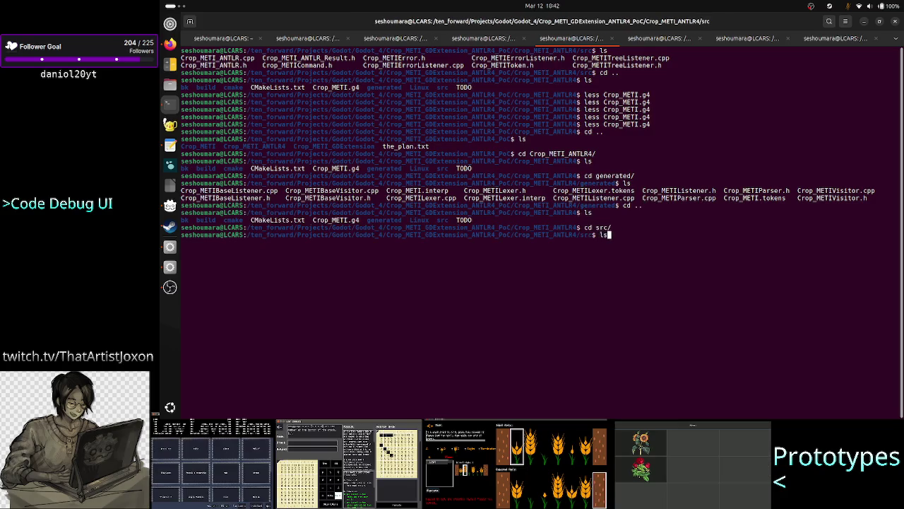
key("Return")
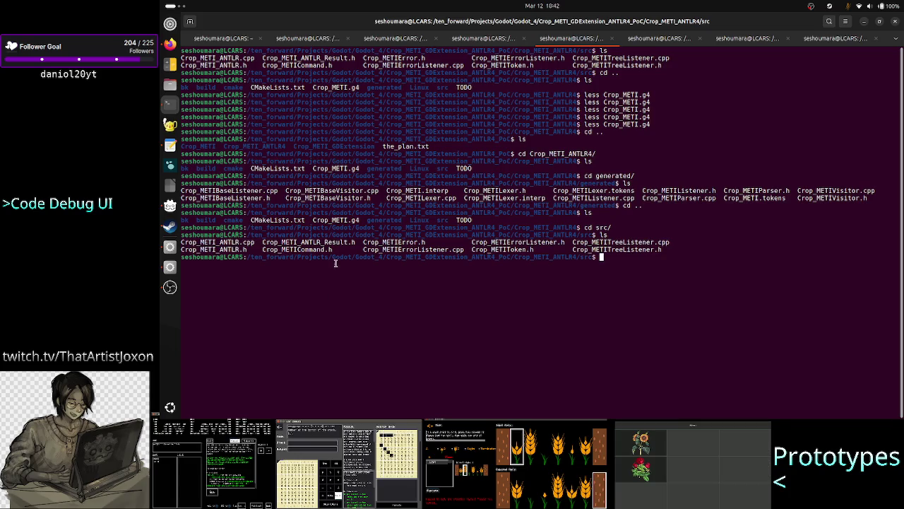
Step: Select the Crop_METICommand.h name and enter 'less Crop_METICommand.h' using Tab completion
double_click(306, 256)
double_click(304, 249)
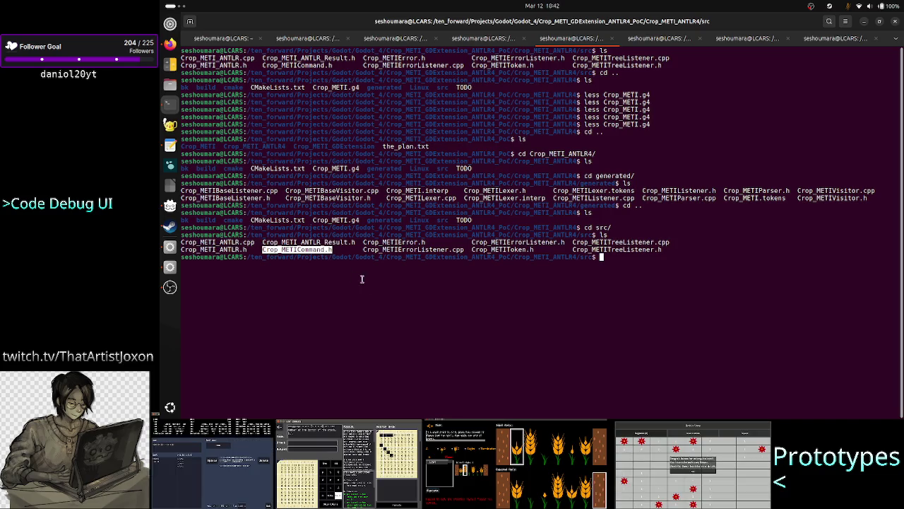
type("less Cr")
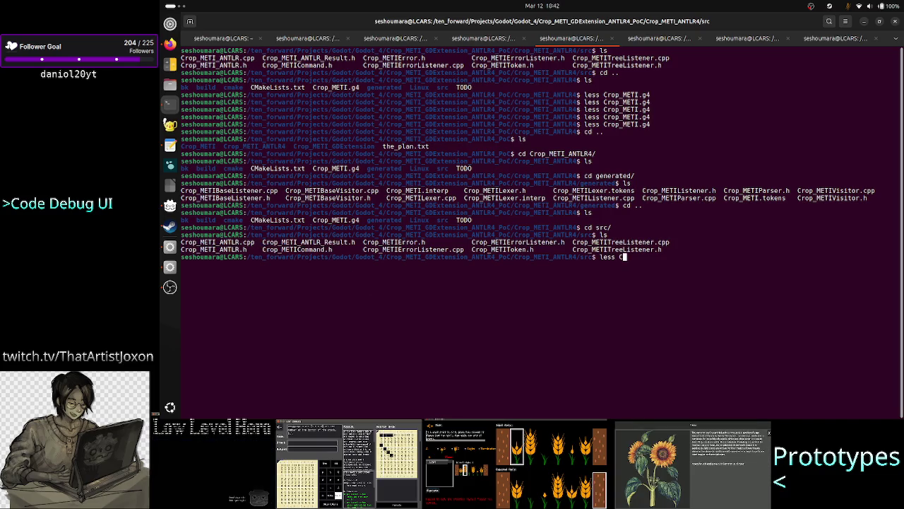
key("Tab")
type("C")
key("Tab")
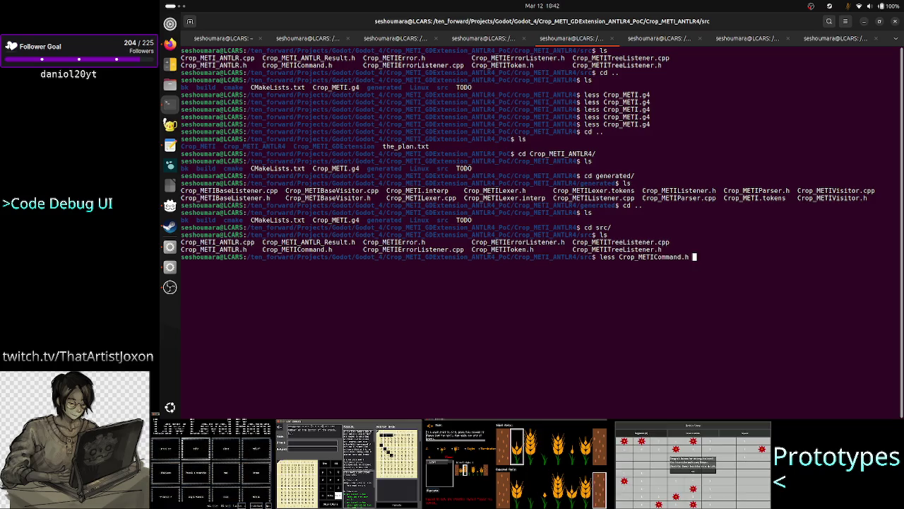
key("Return")
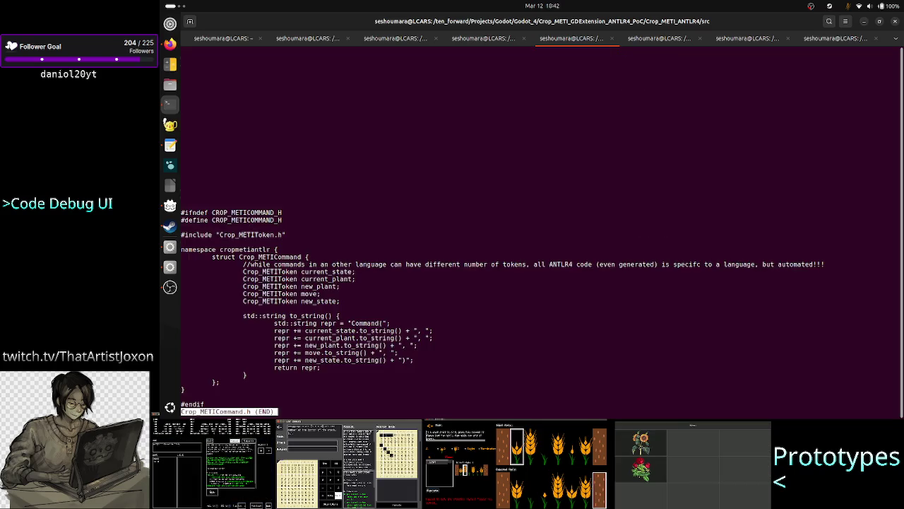
left_click_drag(340, 139, 244, 108)
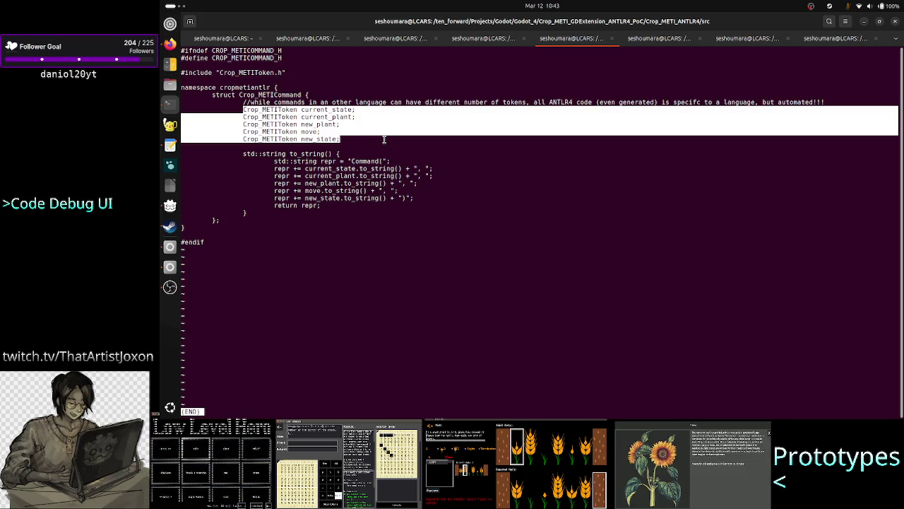
left_click(436, 145)
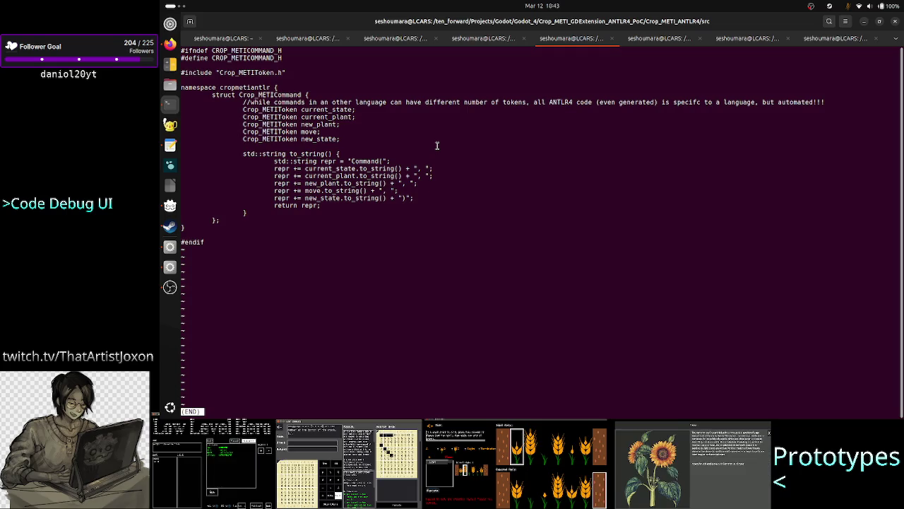
key("q")
key("Up")
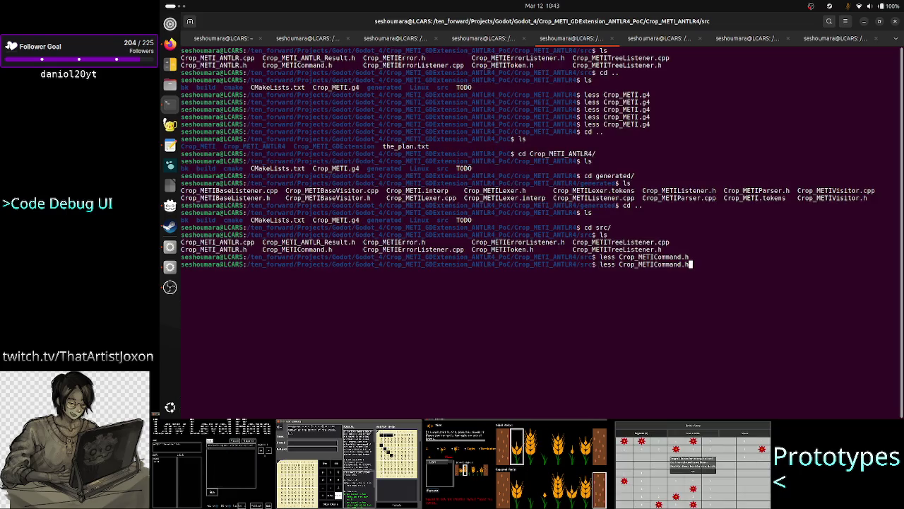
key("Return")
key("g")
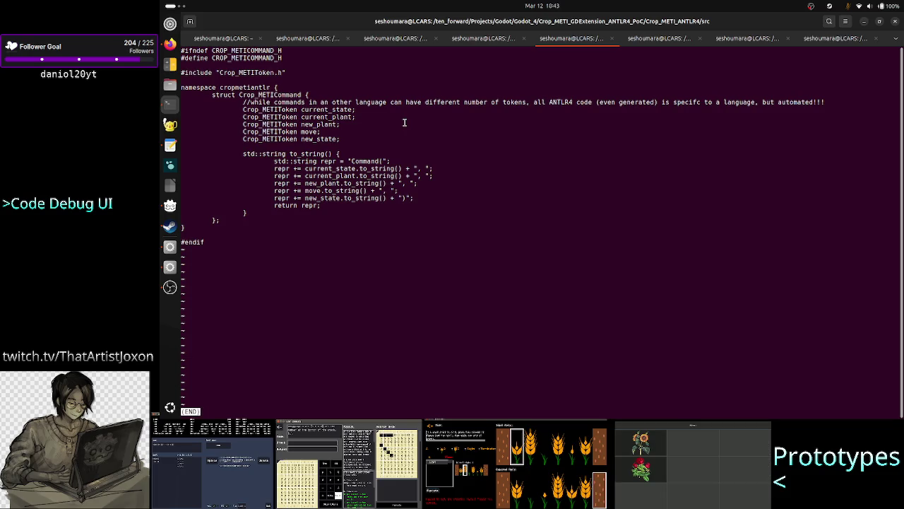
mouse_move(339, 140)
left_mouse_down()
mouse_move(321, 126)
mouse_move(246, 117)
mouse_move(244, 107)
mouse_move(267, 96)
mouse_move(345, 139)
left_mouse_up()
double_click(267, 95)
triple_click(243, 111)
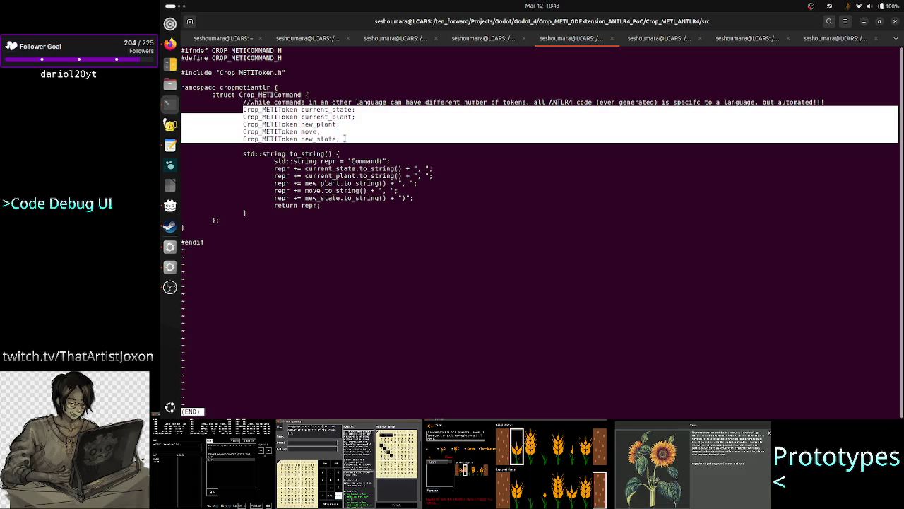
left_click(282, 112)
type("q")
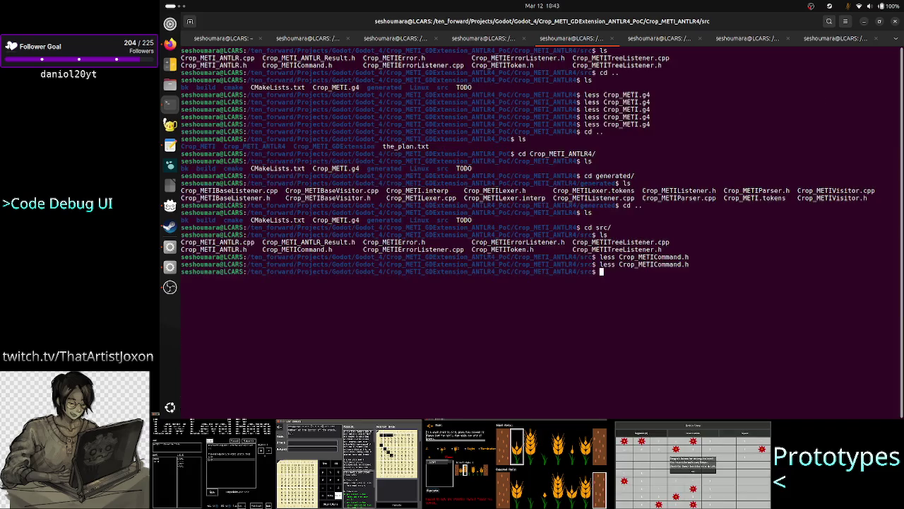
type("ess C")
key("Tab")
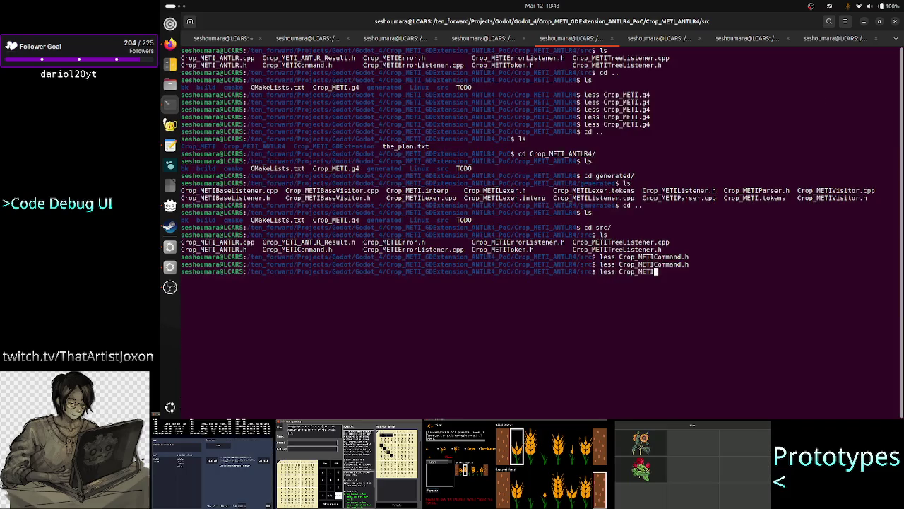
type("Token.h")
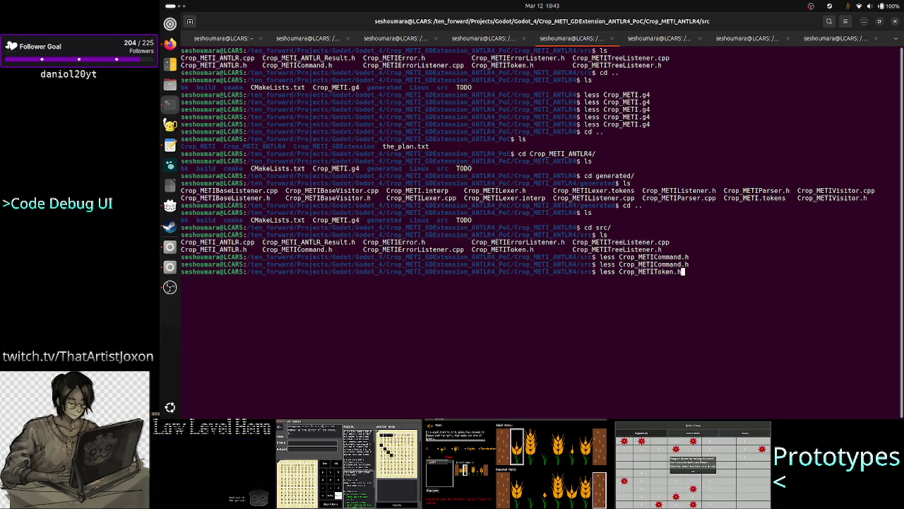
key("Return")
key("g")
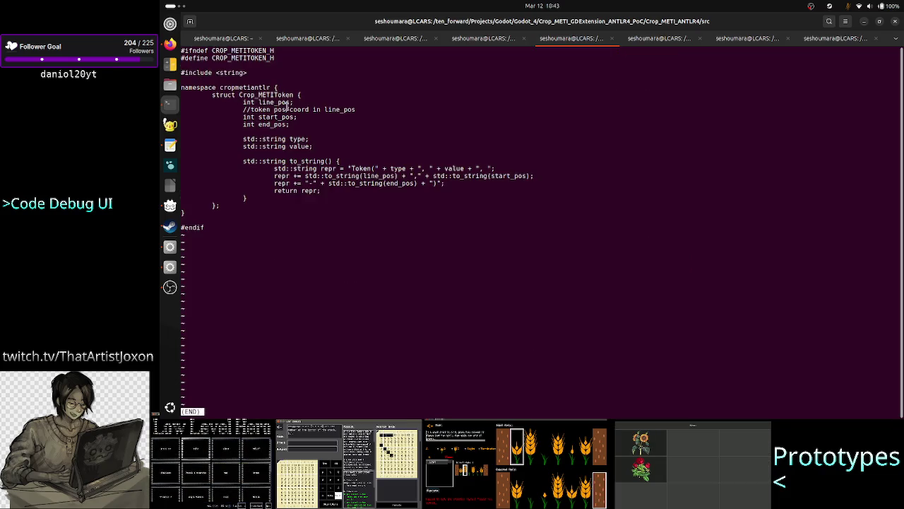
triple_click(300, 106)
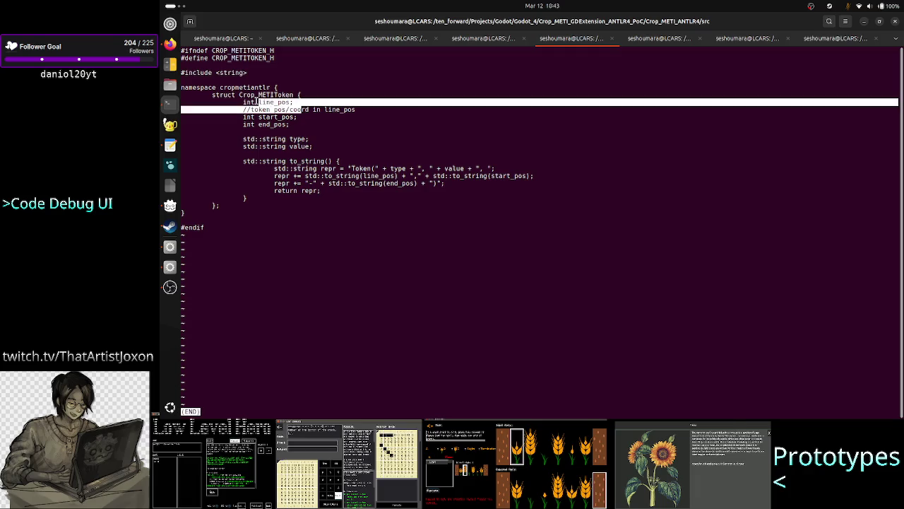
left_click(243, 101)
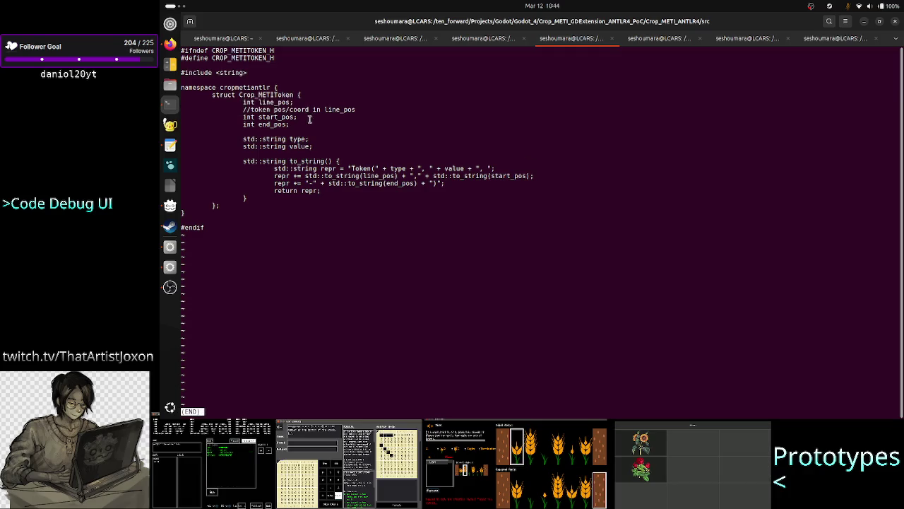
mouse_move(296, 118)
left_mouse_down()
mouse_move(251, 110)
mouse_move(292, 125)
mouse_move(259, 117)
mouse_move(245, 101)
left_mouse_up()
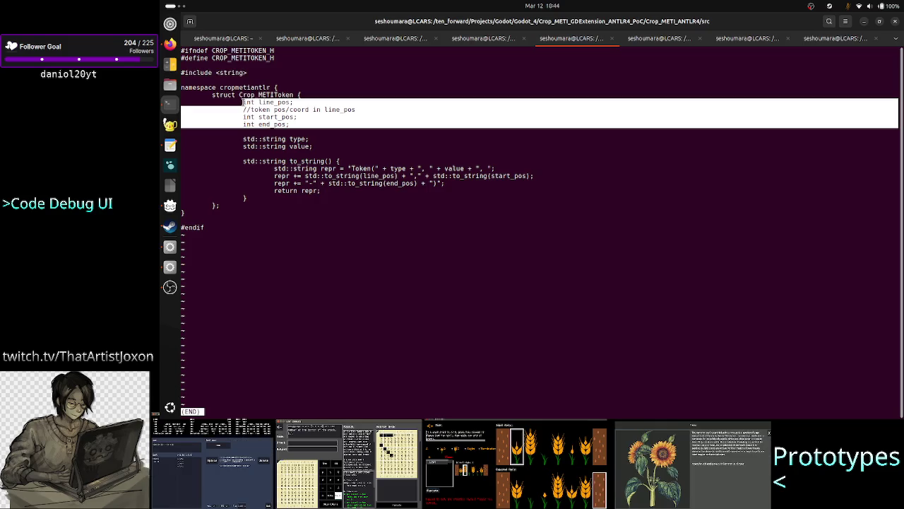
left_click(297, 124)
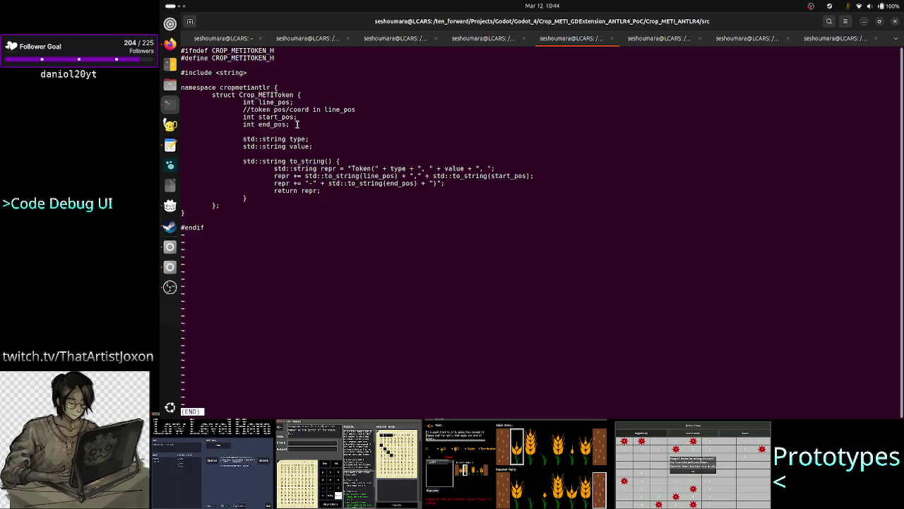
mouse_move(293, 102)
left_mouse_down()
mouse_move(259, 102)
mouse_move(258, 117)
left_mouse_up()
left_click(303, 115)
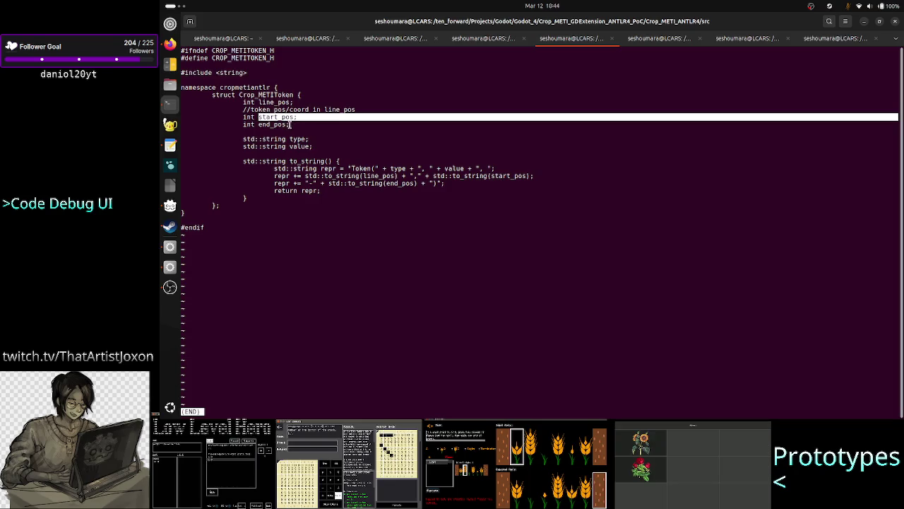
left_click_drag(290, 125, 258, 124)
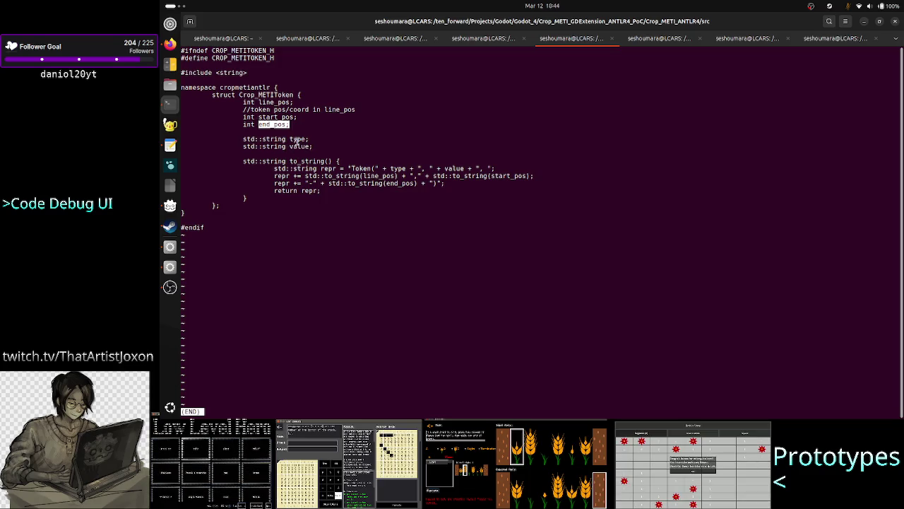
double_click(297, 139)
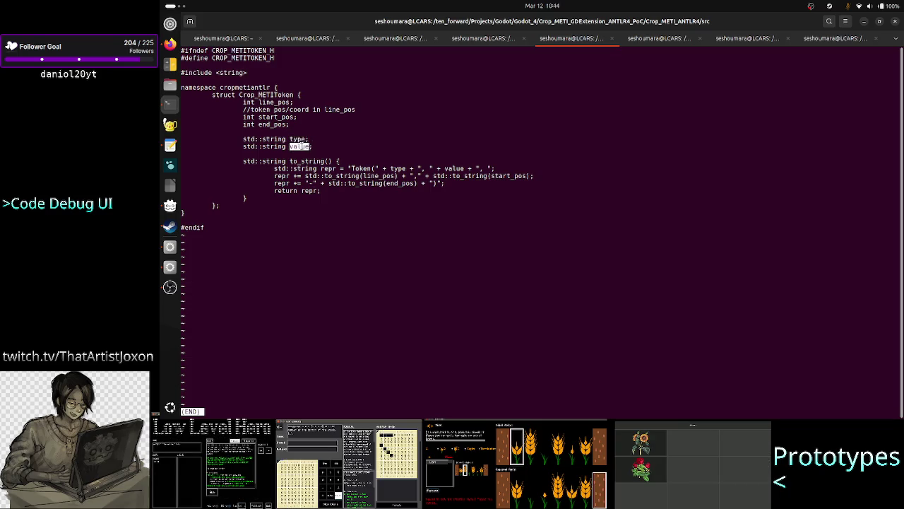
double_click(300, 147)
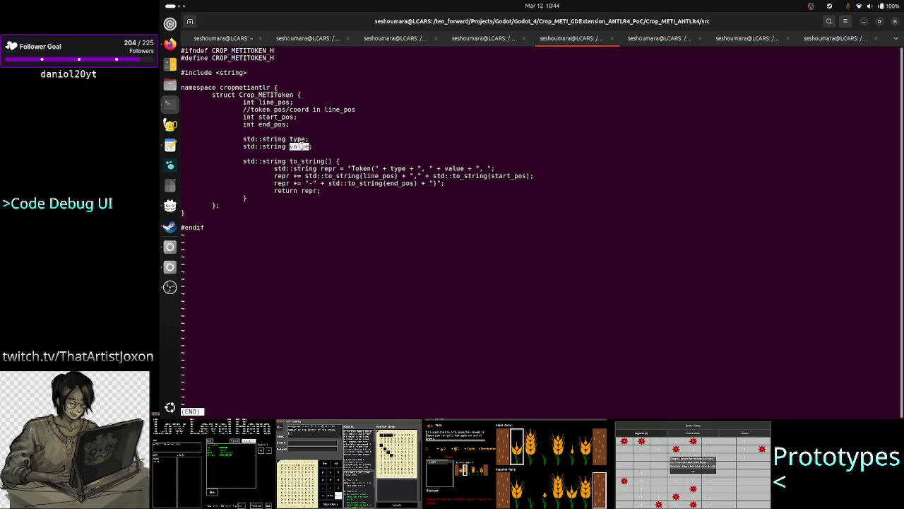
left_click(379, 146)
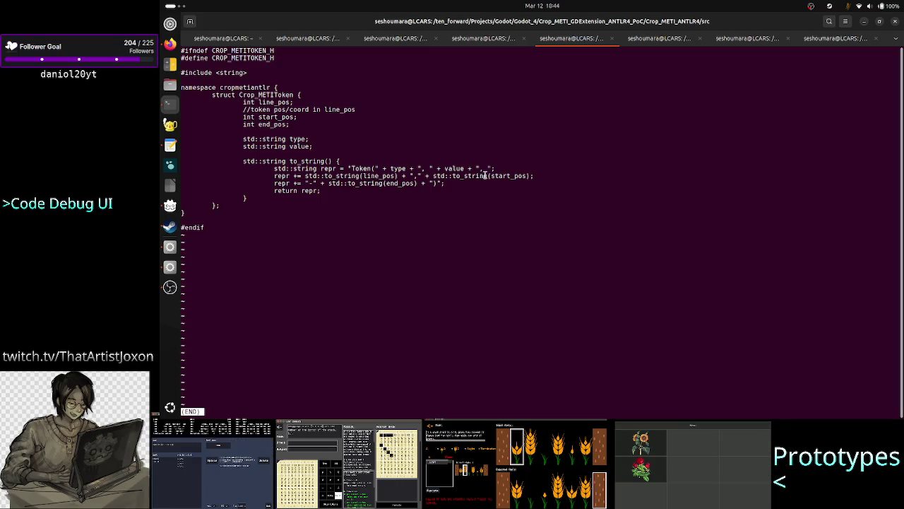
key("q")
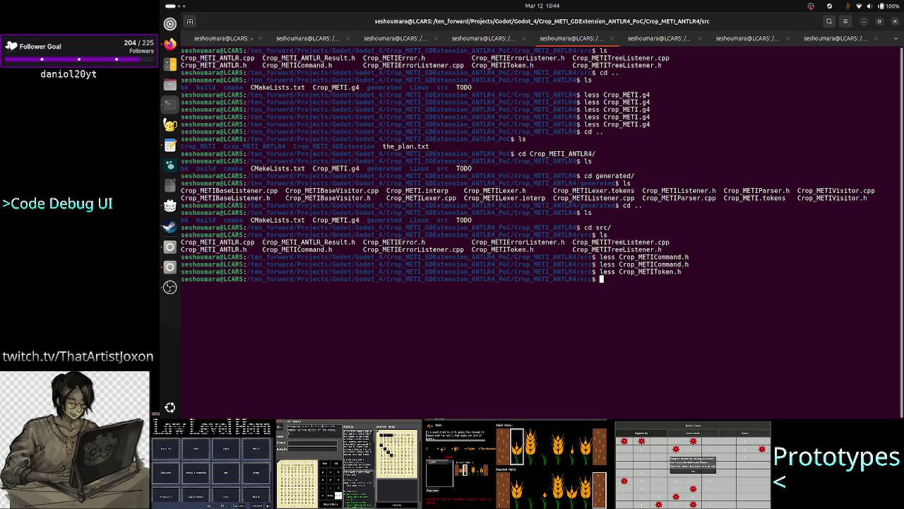
key("Up")
key("Up")
key("Return")
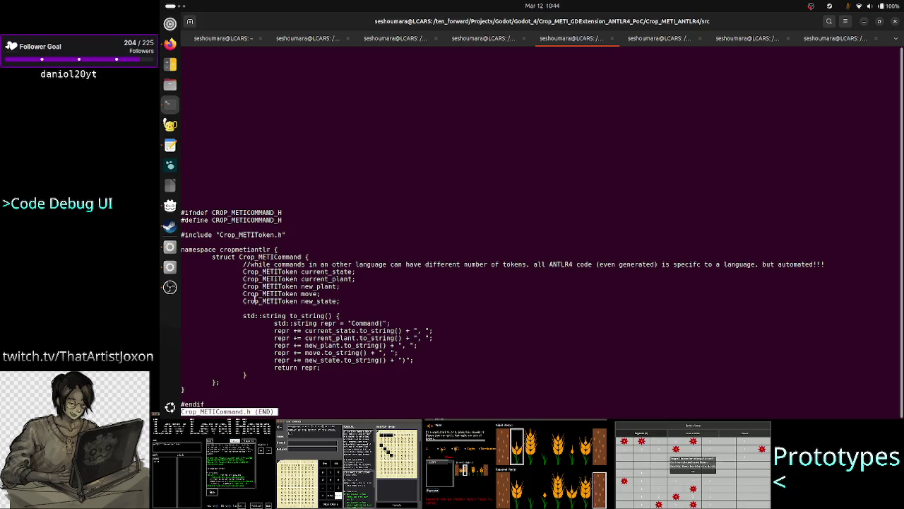
left_click_drag(243, 301, 297, 301)
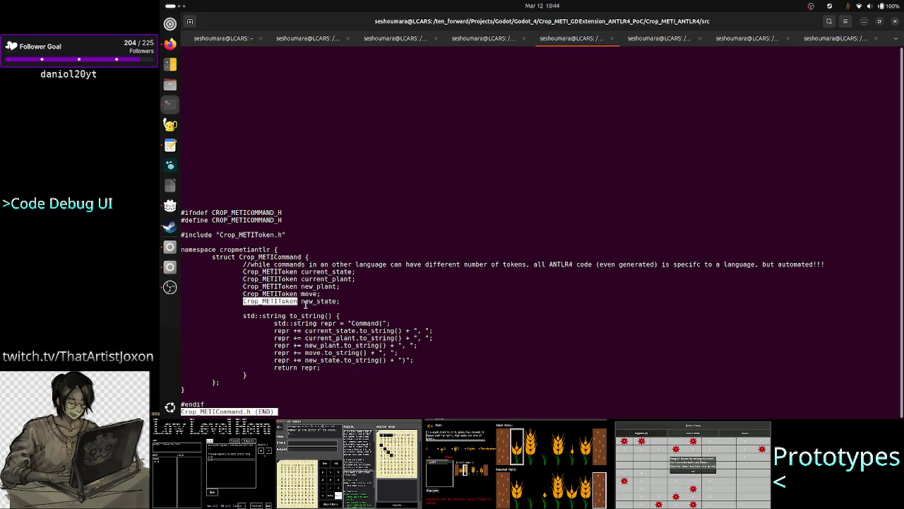
triple_click(310, 305)
left_click(322, 305)
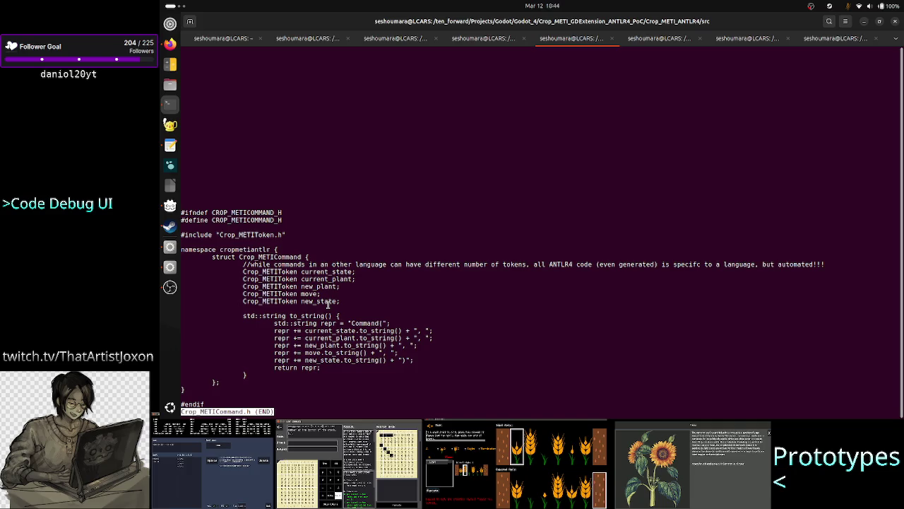
triple_click(328, 304)
left_click(327, 304)
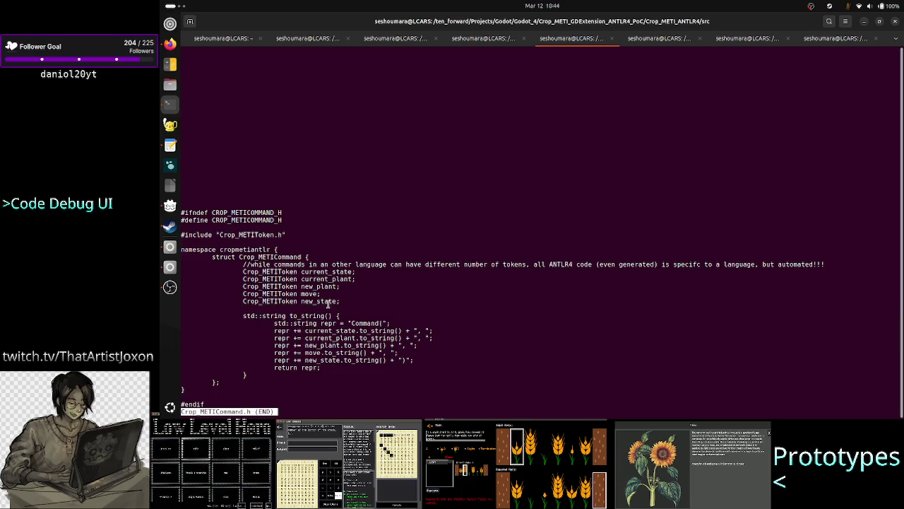
mouse_move(339, 300)
left_mouse_down()
mouse_move(258, 286)
mouse_move(245, 272)
left_mouse_up()
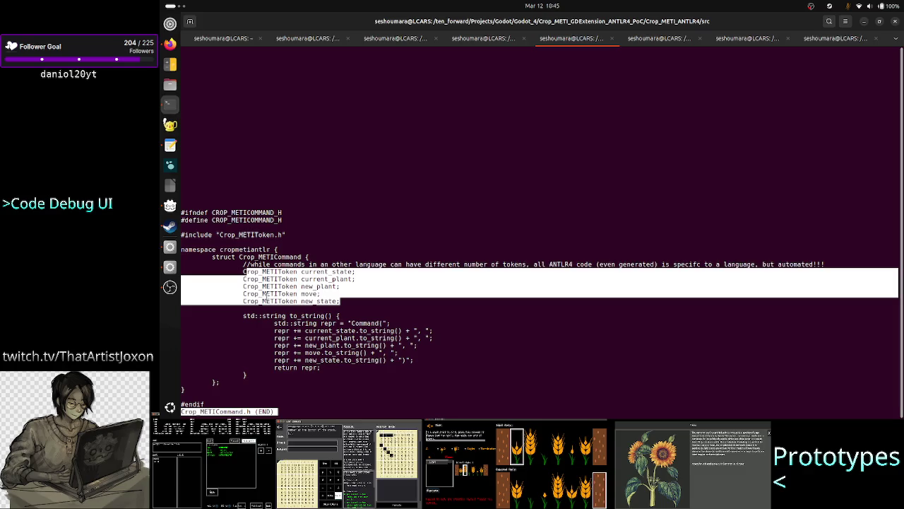
left_click(266, 297)
double_click(290, 273)
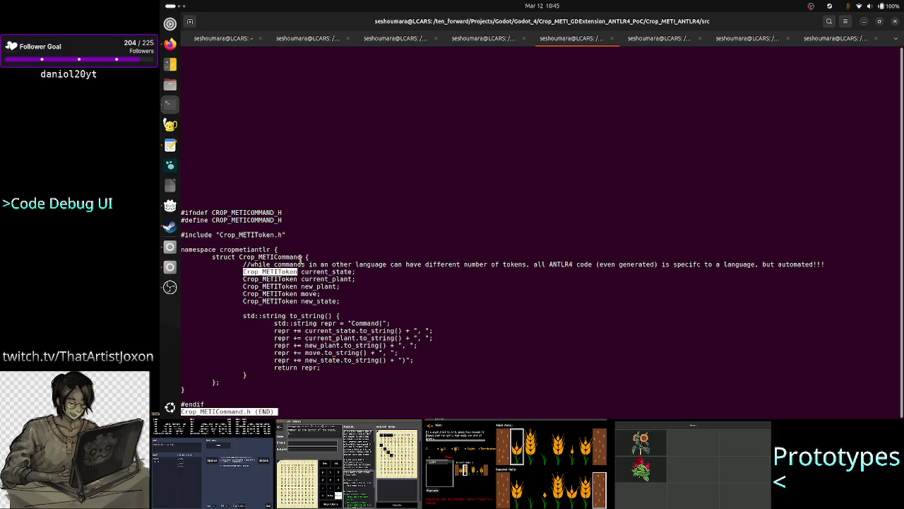
left_click(330, 295)
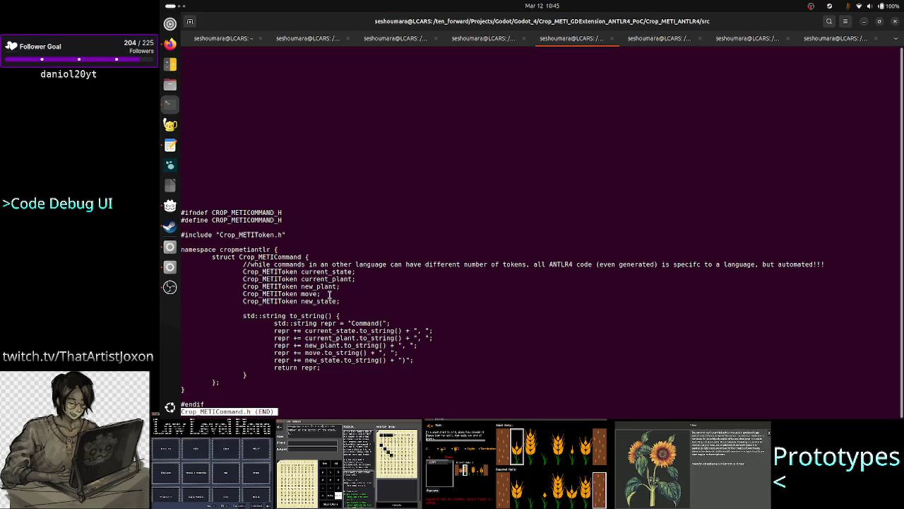
key("q")
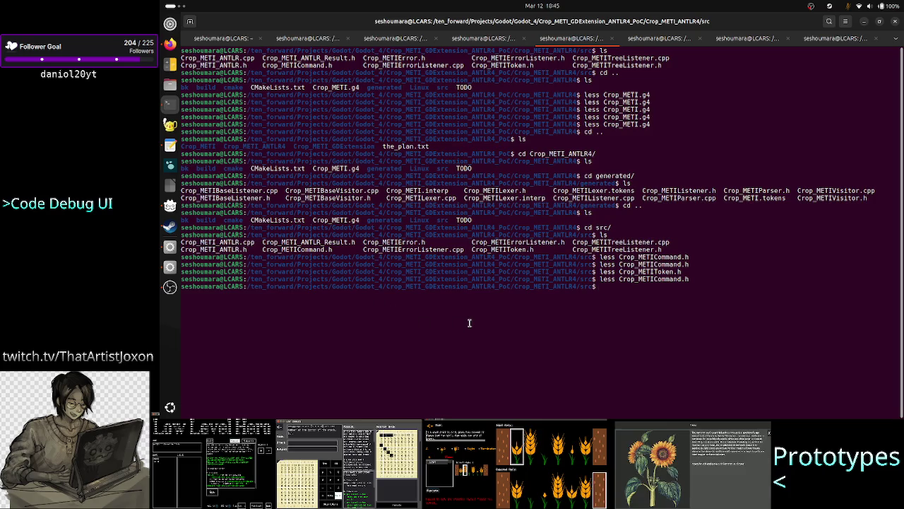
Step: Highlight the last command line and the Crop_METI.g4 file name in the terminal output
triple_click(686, 281)
left_click(686, 280)
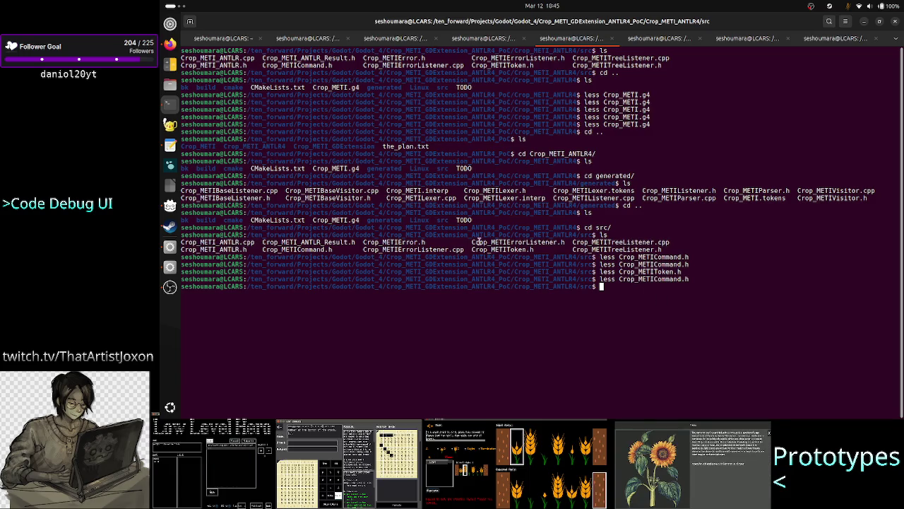
left_click_drag(363, 220, 313, 220)
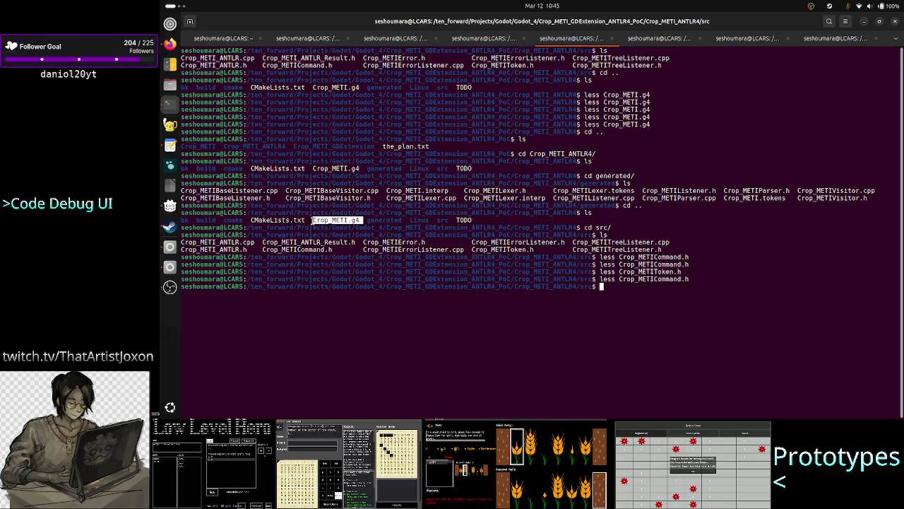
left_click(665, 312)
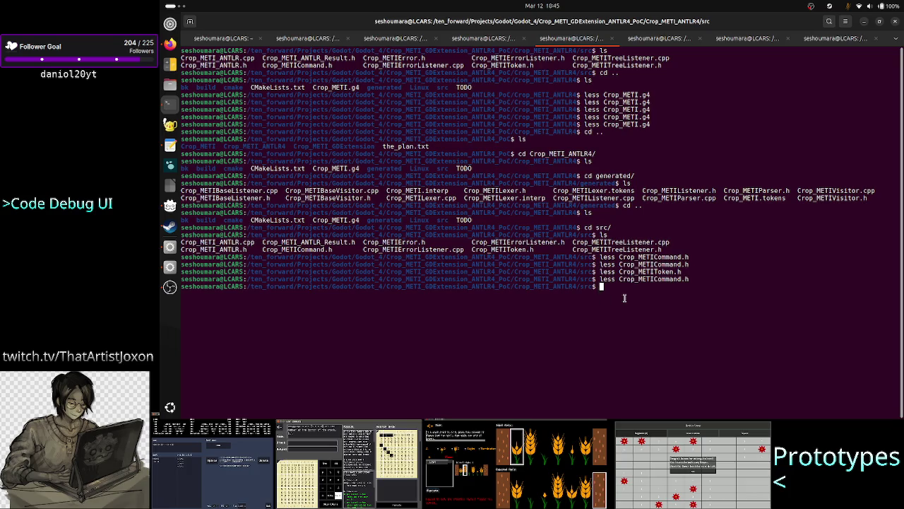
Step: List the ANTLR4 src folder again, then switch to the Crop_METI_GDExtension/src tab
type("ls")
key("Return")
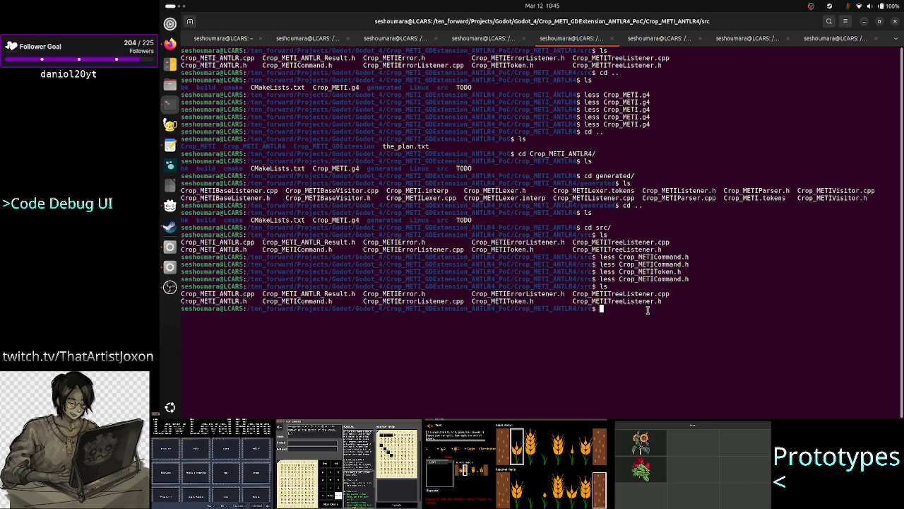
left_click_drag(643, 305, 594, 286)
left_click(599, 308)
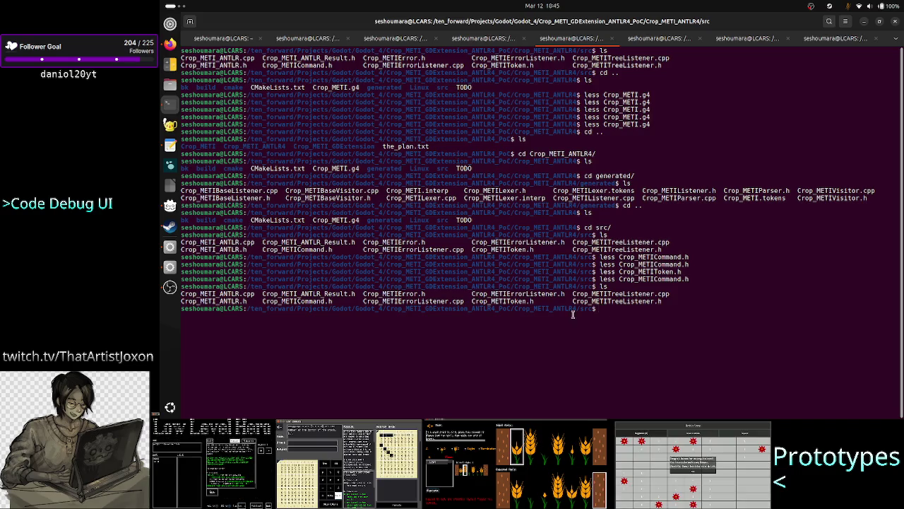
key("ctrl+Page_Down")
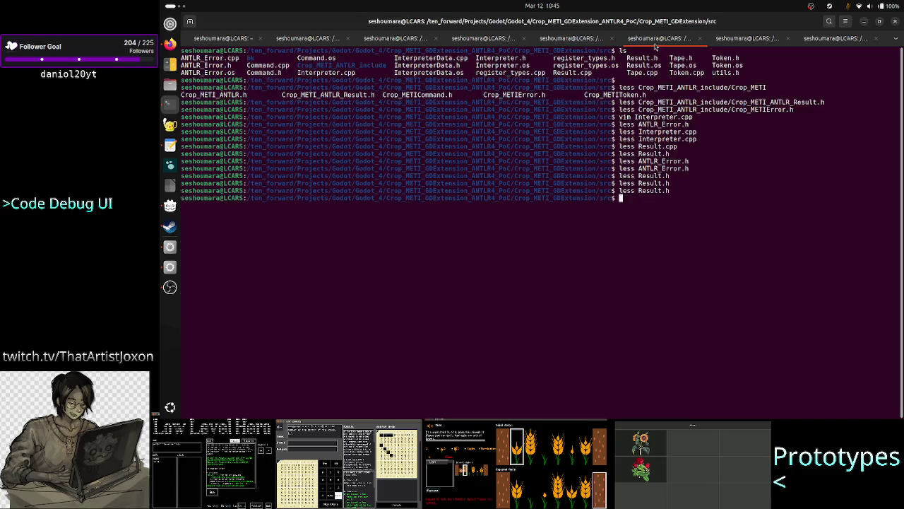
Step: In the GDExtension tab, list src, go up to its parent, and return into src
type("ls")
key("Return")
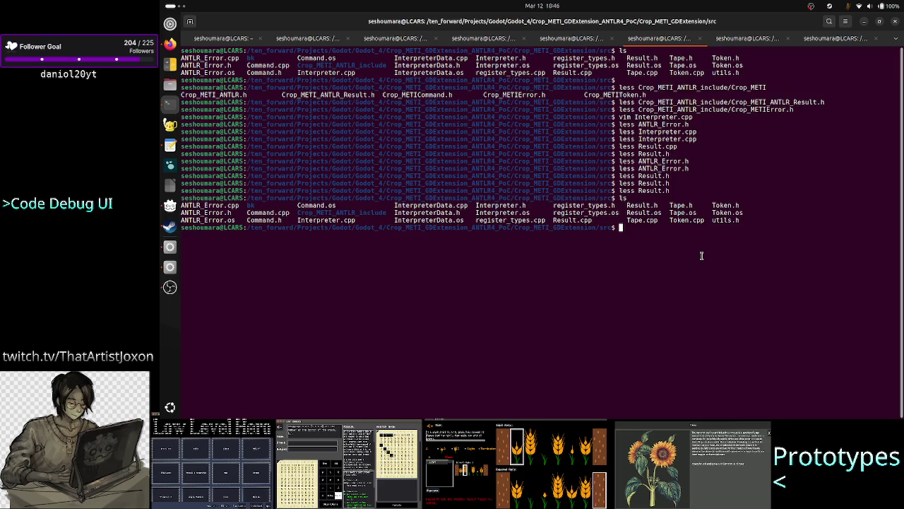
type("cd ..")
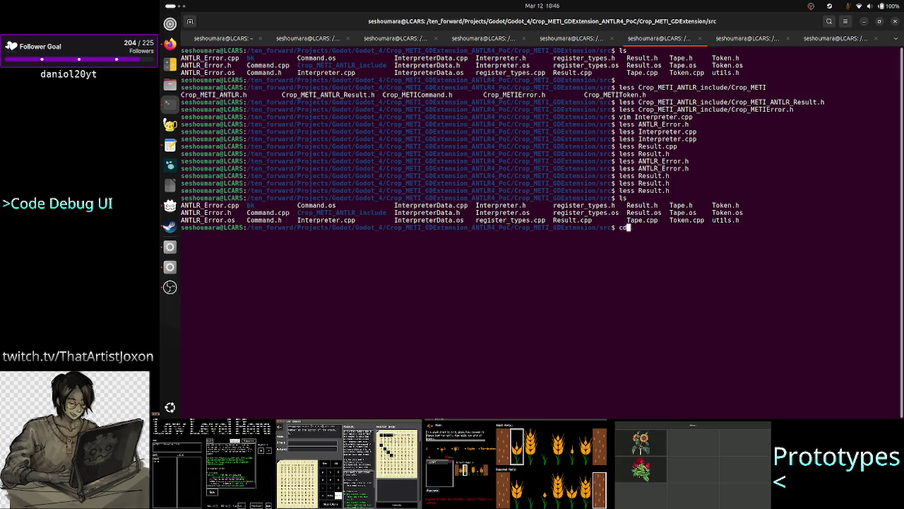
key("Return")
type("ls")
key("Return")
type("cd")
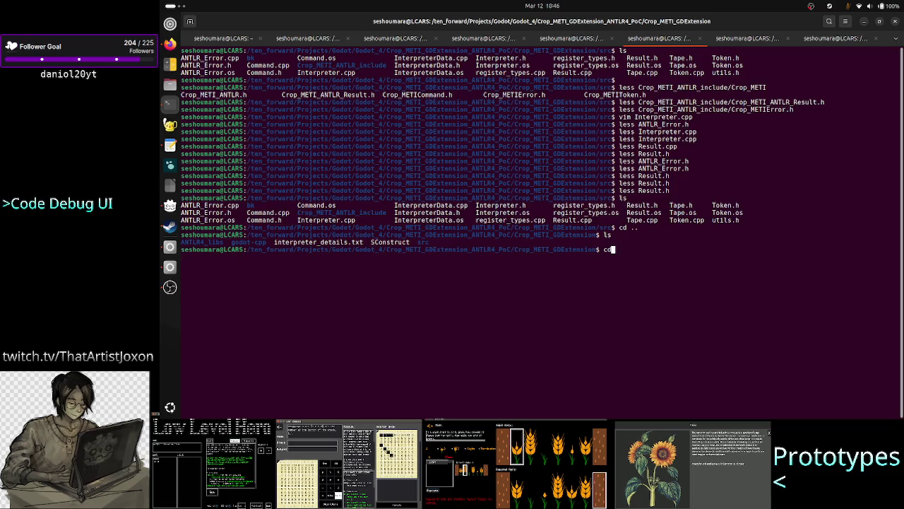
key("BackSpace")
key("BackSpace")
type("cd src/")
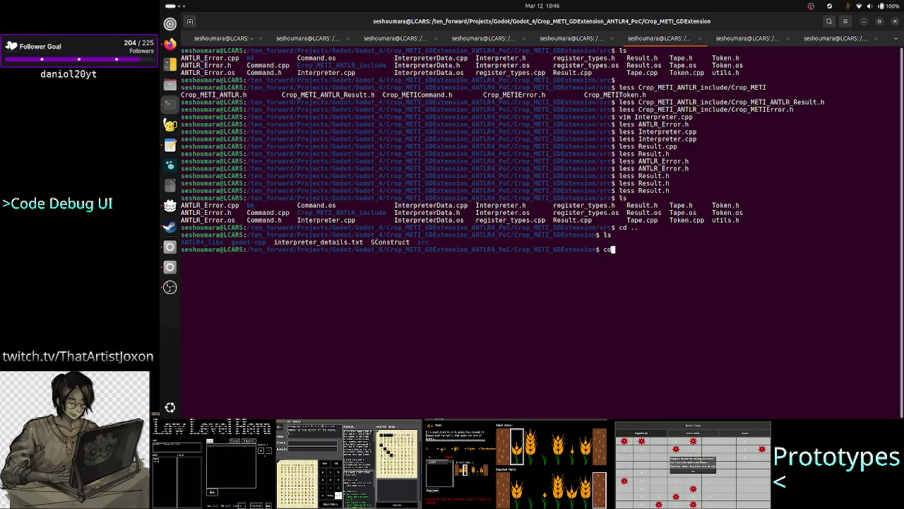
key("Return")
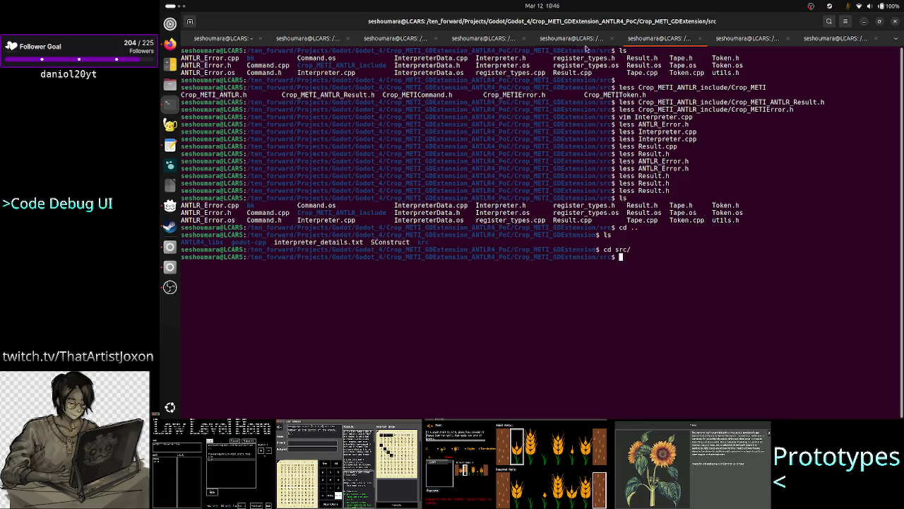
Step: In the ANTLR4 tab, go up to Crop_METI_ANTLR4, list it, and type 'less Crop_METI.g4'
left_click(585, 39)
type("cd ..")
key("Return")
type("ls")
key("Return")
type("less Crop_METI.g4")
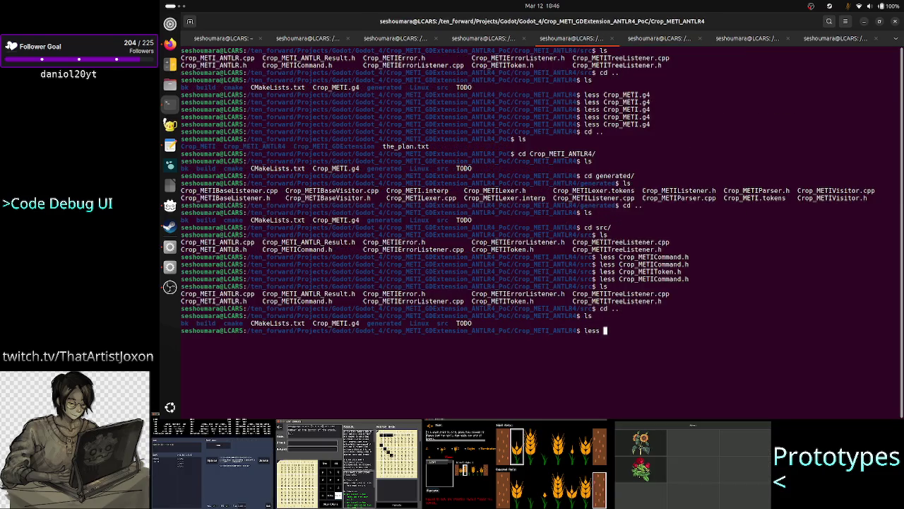
key("Return")
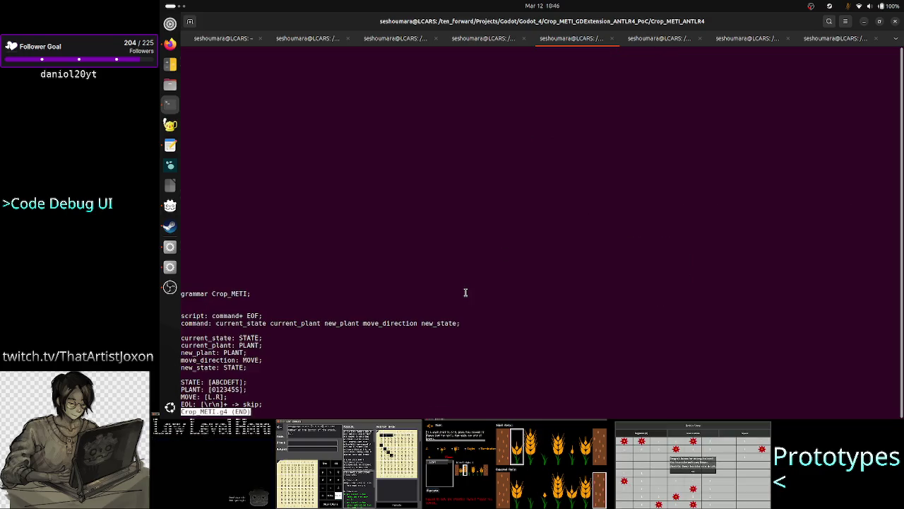
scroll(324, 307, "up", 2)
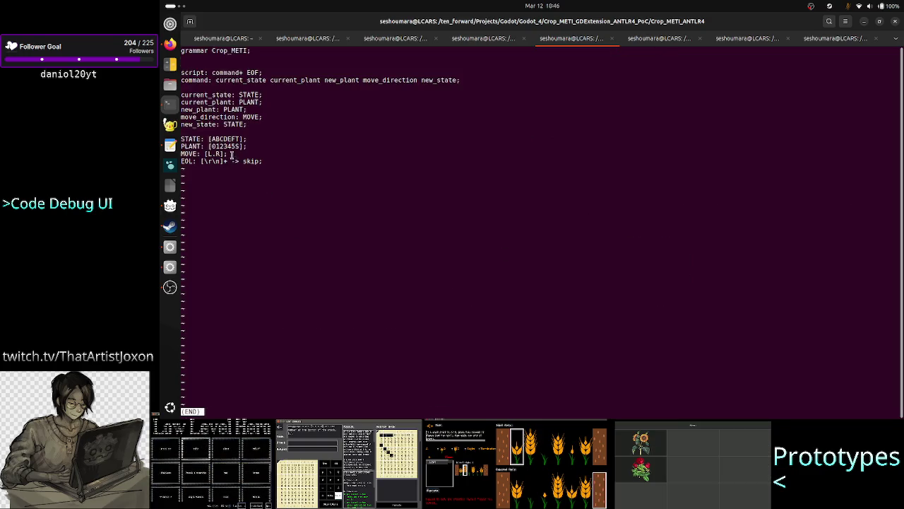
left_click_drag(231, 154, 182, 140)
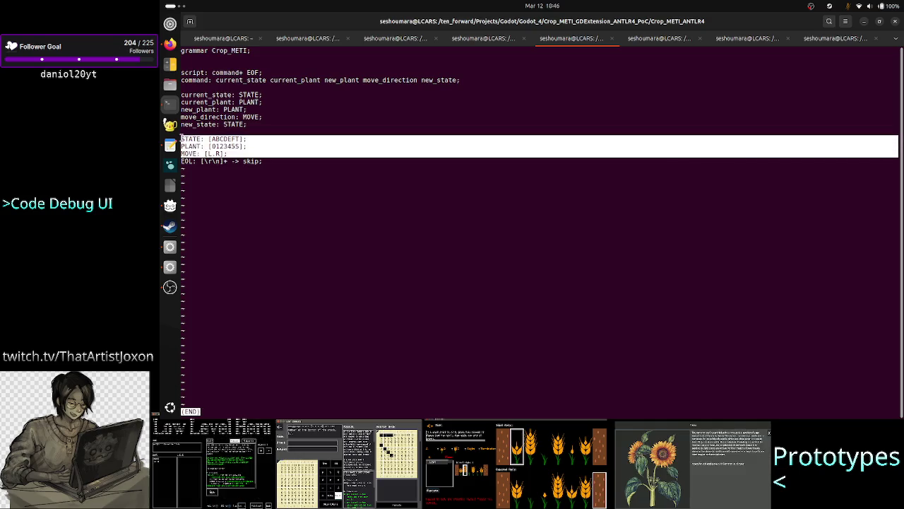
left_click(282, 215)
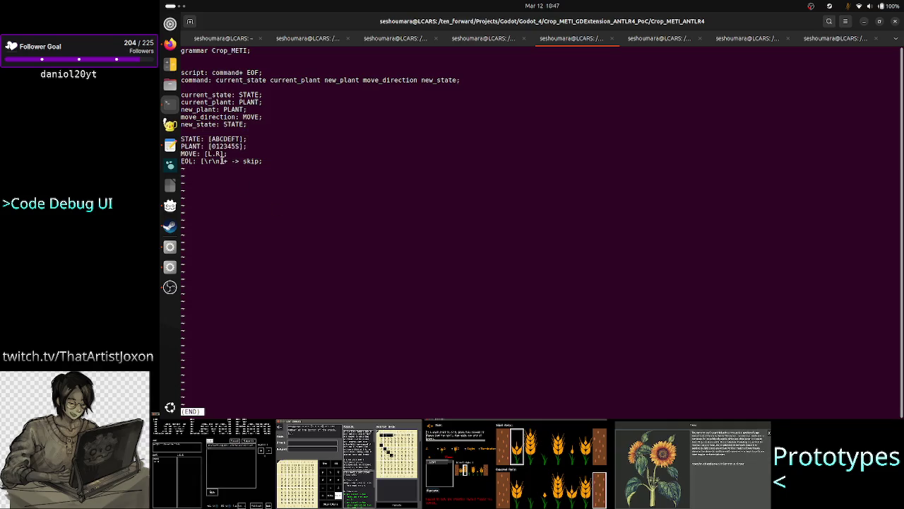
left_click_drag(203, 139, 181, 139)
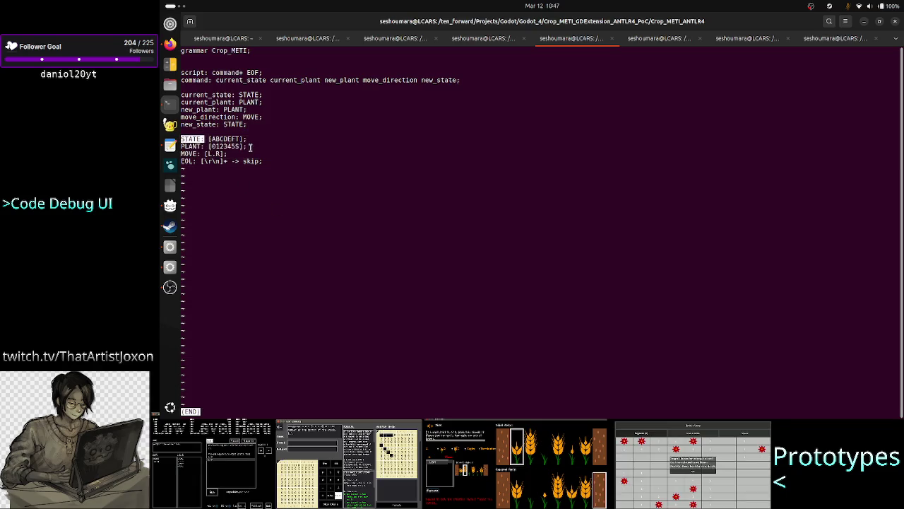
mouse_move(247, 145)
left_mouse_down()
mouse_move(205, 139)
mouse_move(225, 153)
mouse_move(204, 154)
left_mouse_up()
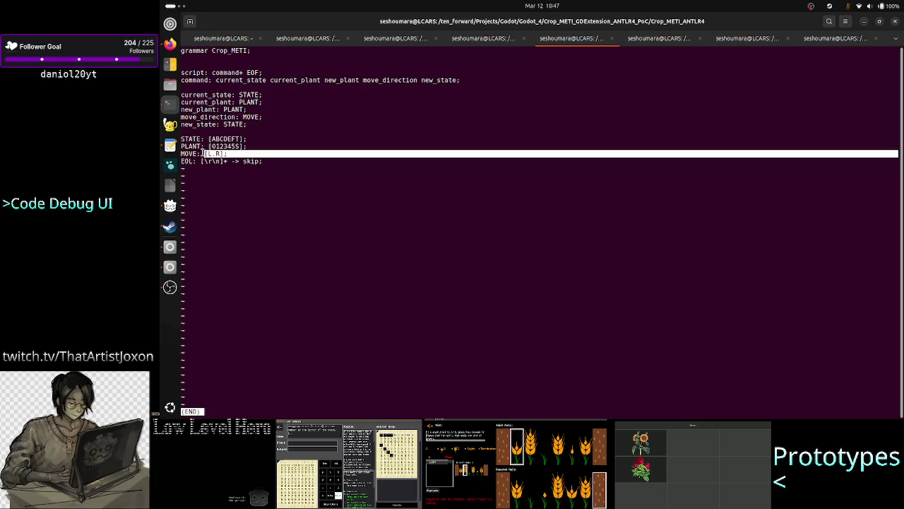
left_click(246, 144)
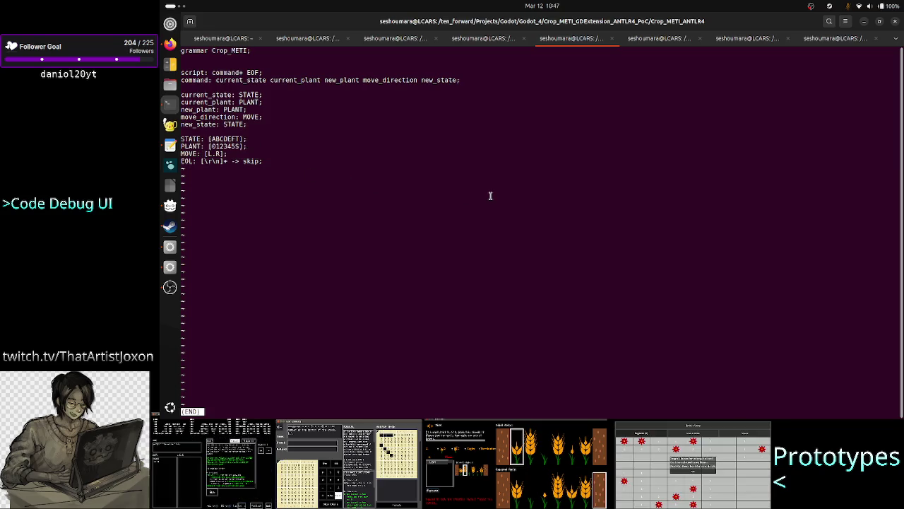
left_click_drag(248, 147, 208, 146)
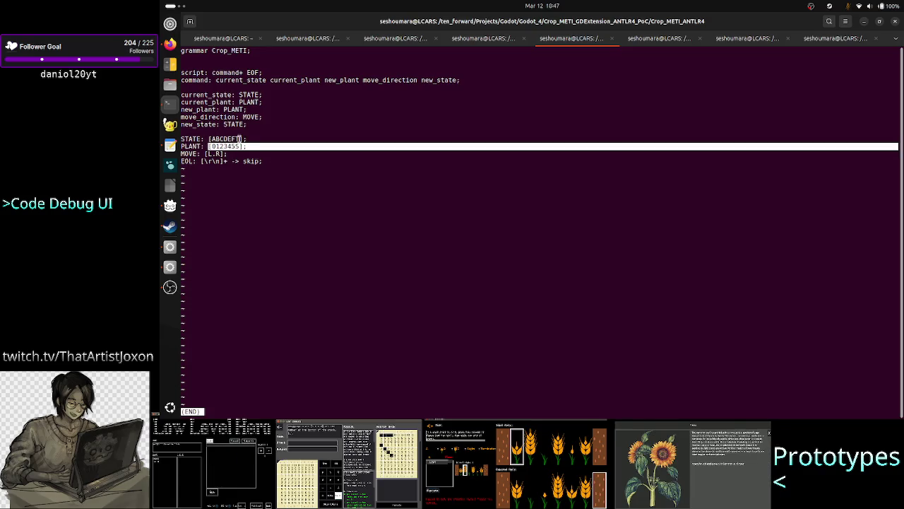
left_click(240, 140)
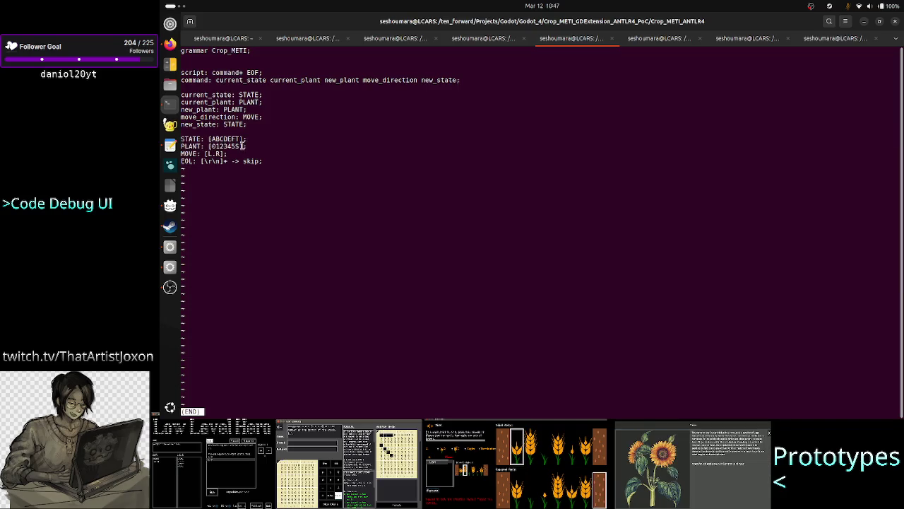
left_click_drag(245, 145, 215, 145)
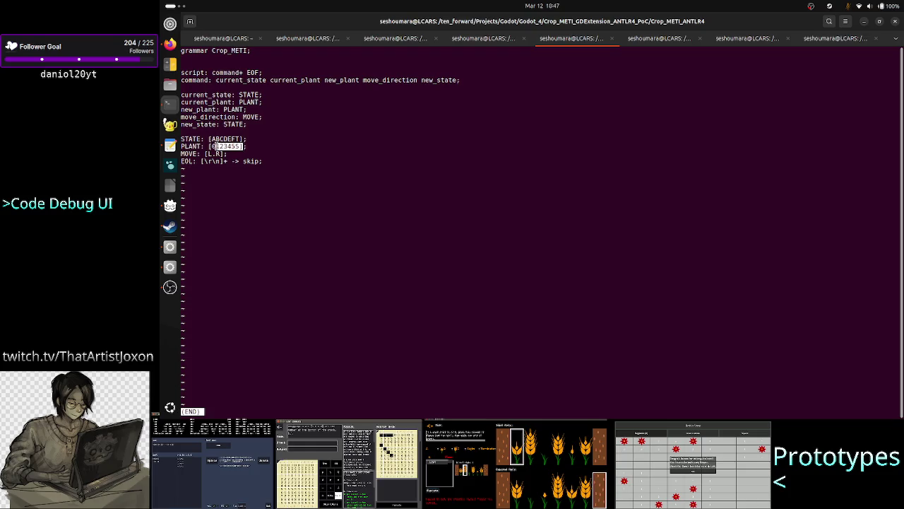
left_click(212, 146)
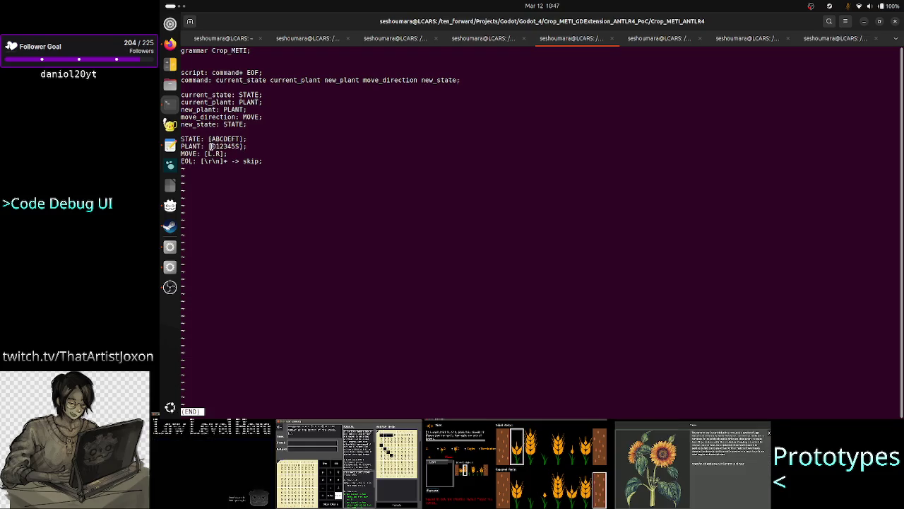
double_click(191, 145)
left_click_drag(209, 146, 240, 146)
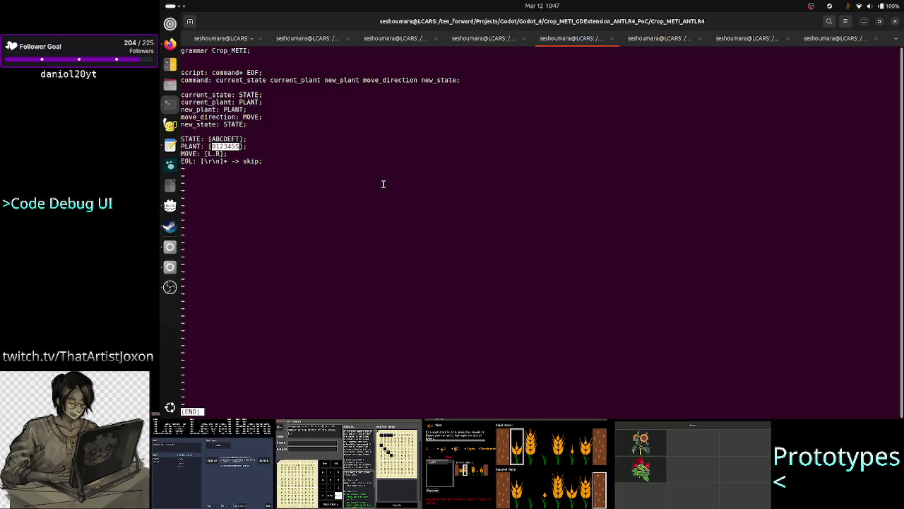
key("q")
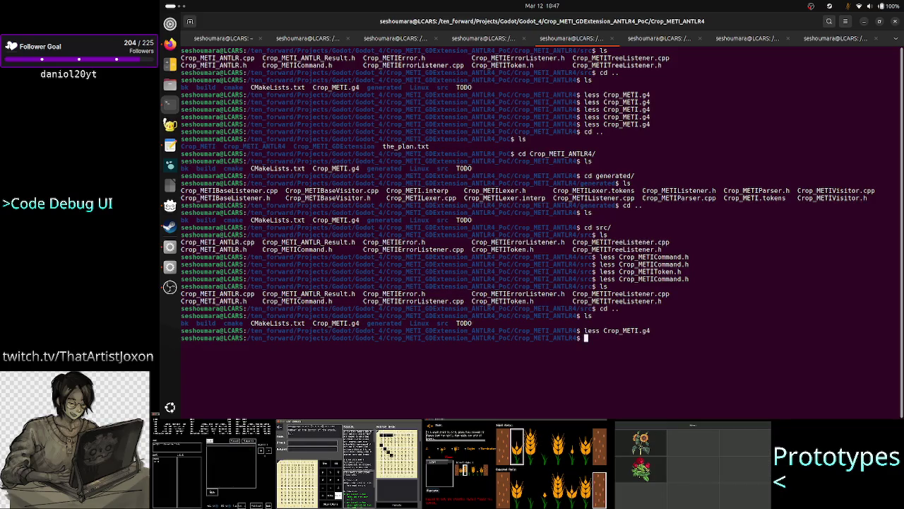
Step: In the Crop_METI_GDExtension src terminal session, open Interpreter.cpp with less
left_click(661, 41)
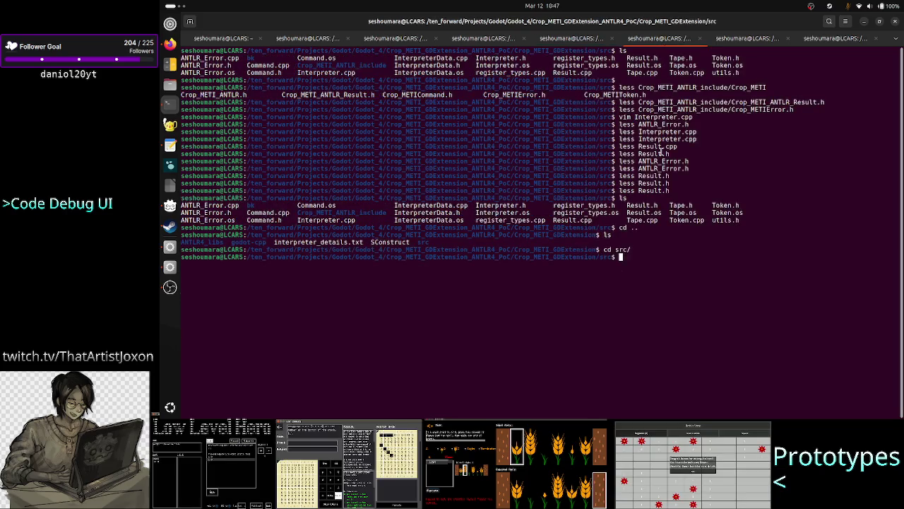
type("less I")
key("Tab")
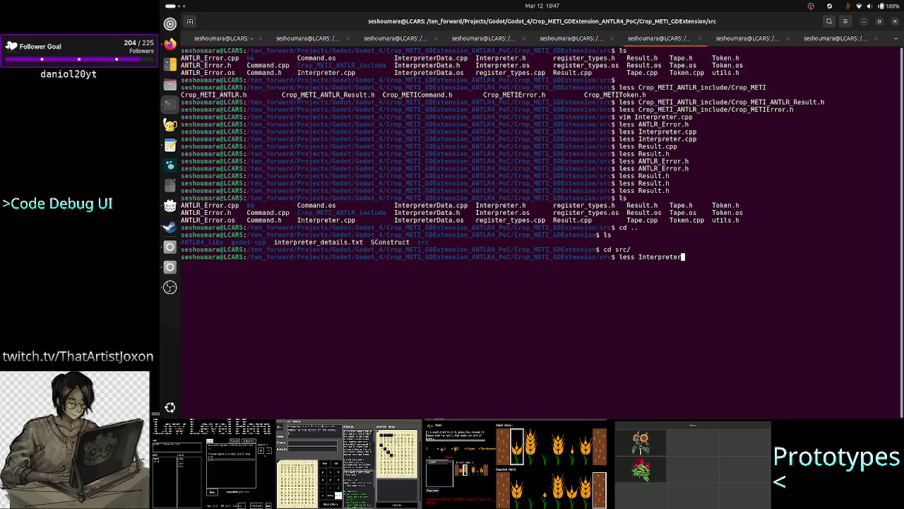
type(".cpp")
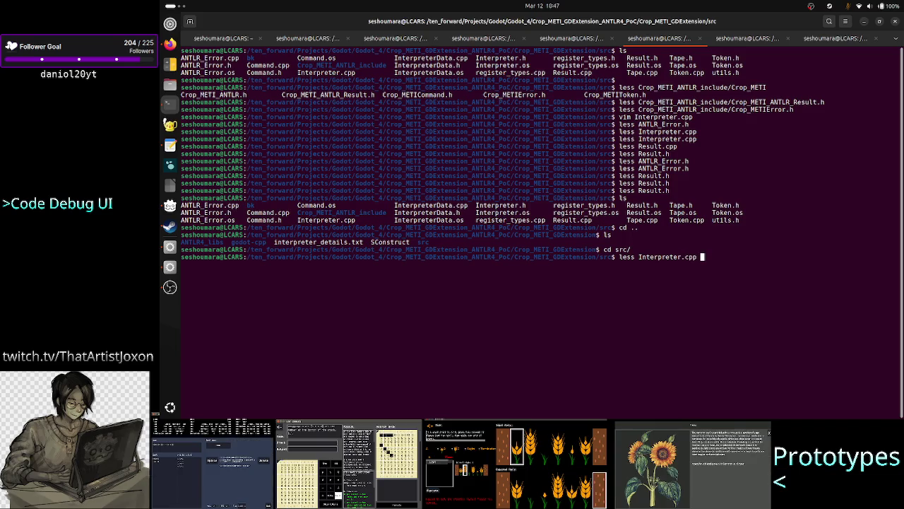
key("Return")
Step: Review the new_plant through move lines in execute_command at the file's end, then exit the pager
key("space")
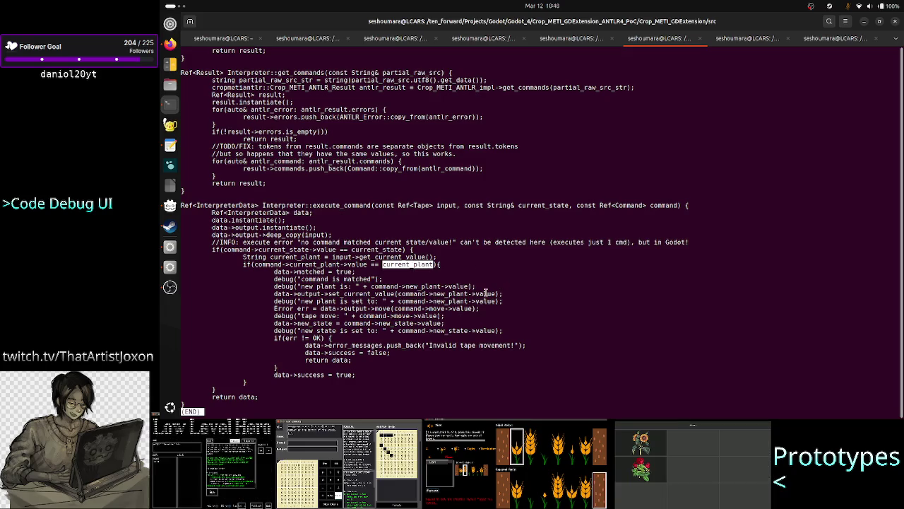
left_click_drag(402, 293, 469, 309)
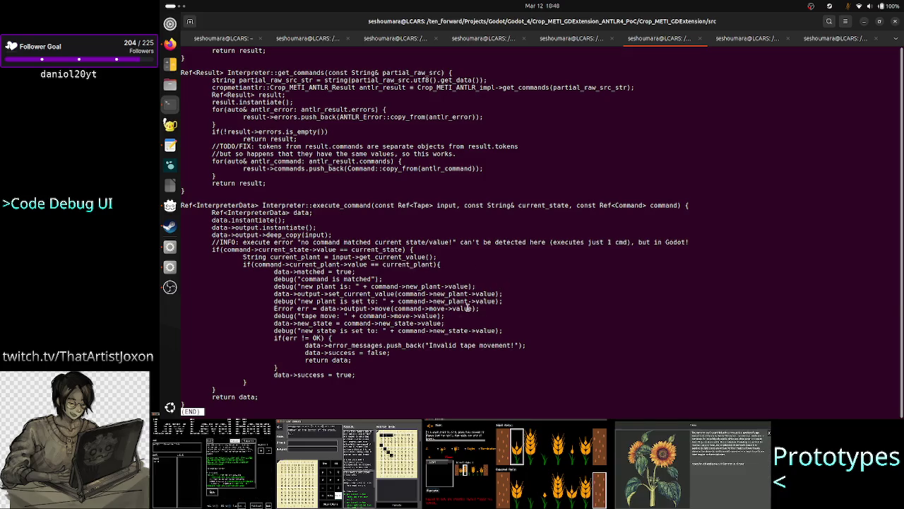
left_click(402, 294)
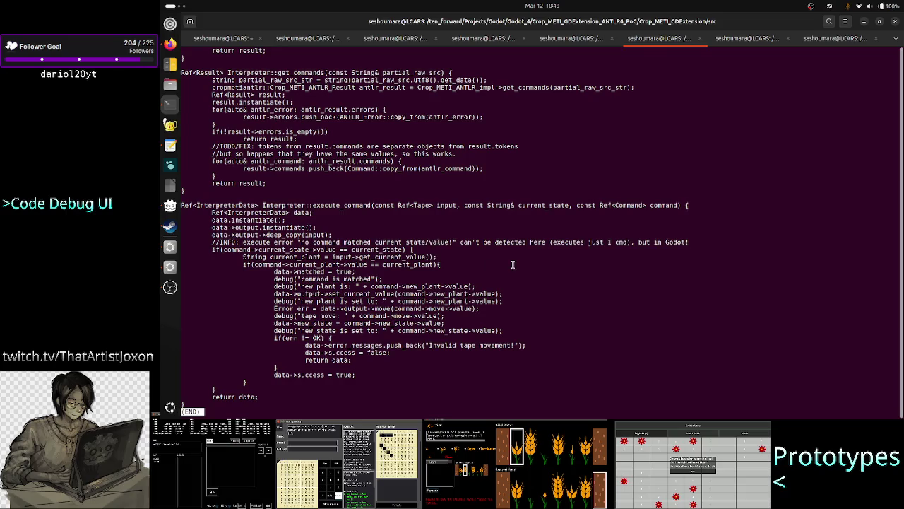
key("q")
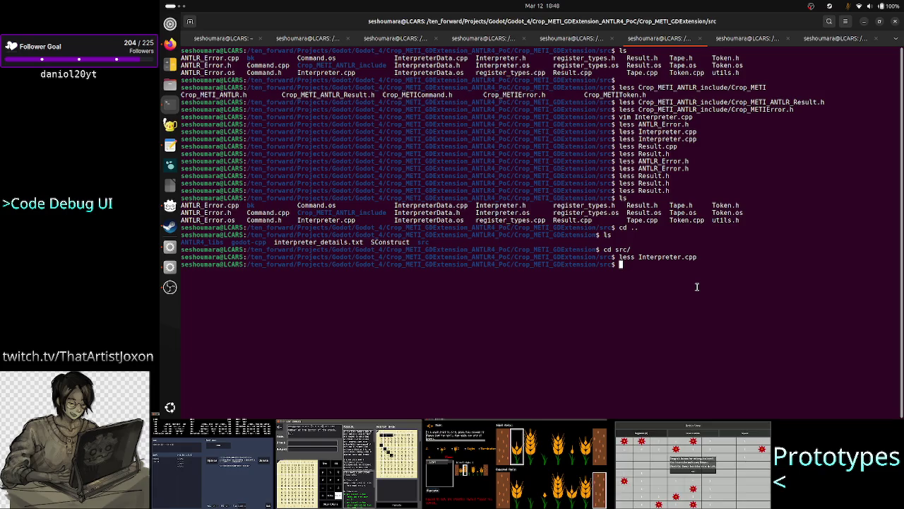
Step: Highlight the src folder listing, then switch to Firefox showing the Low Level Hero itch.io page
mouse_move(749, 221)
left_mouse_down()
mouse_move(243, 235)
mouse_move(448, 205)
left_mouse_up()
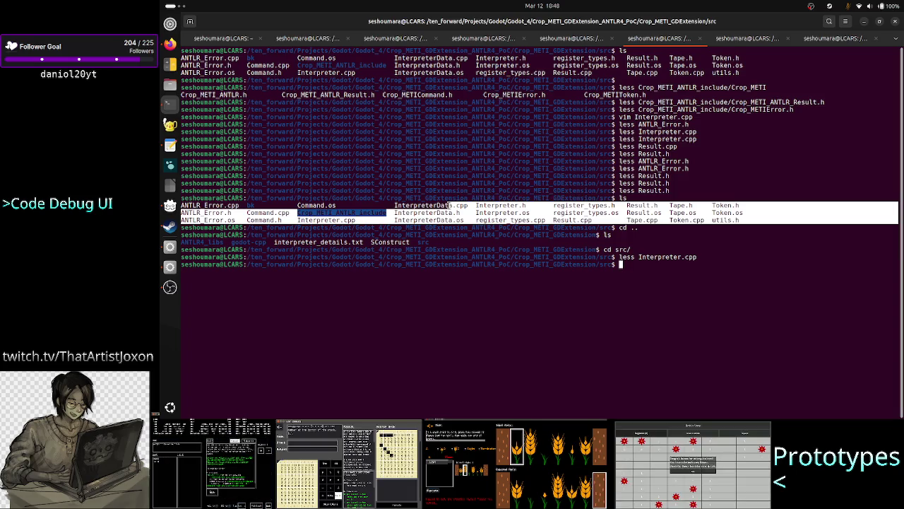
left_click(599, 283)
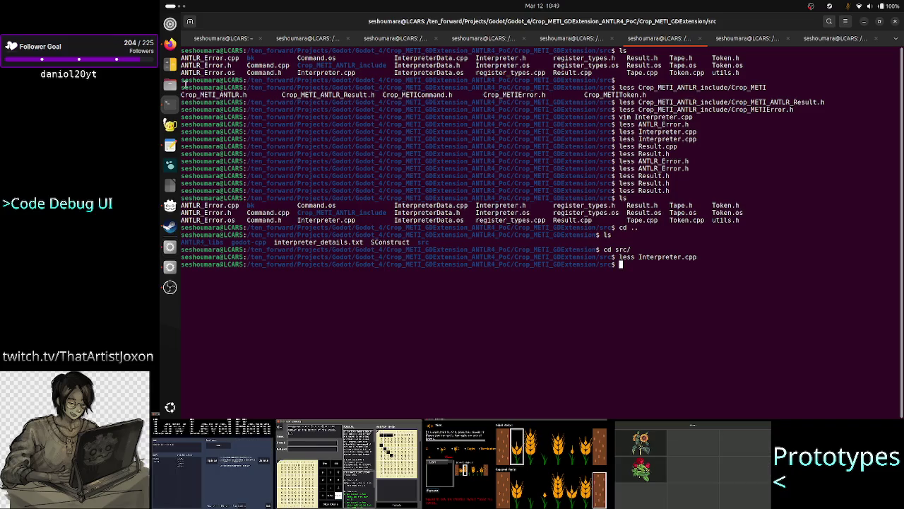
left_click(170, 44)
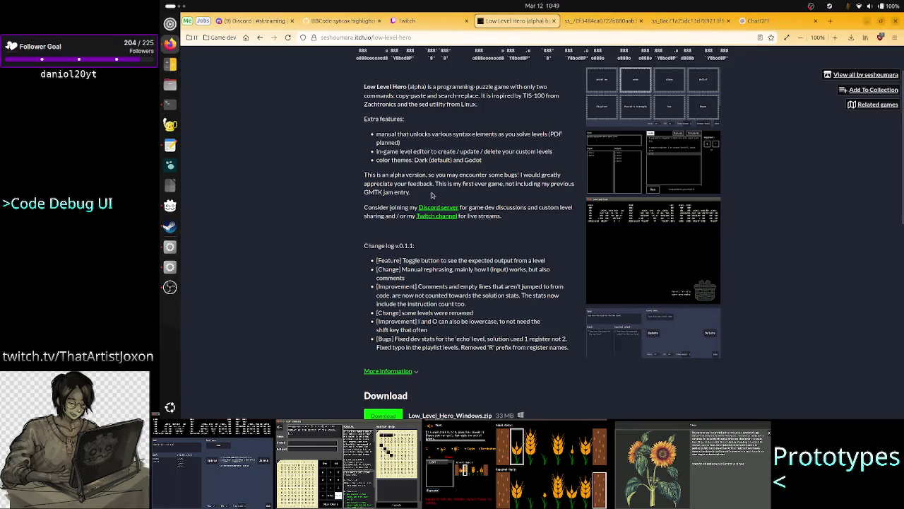